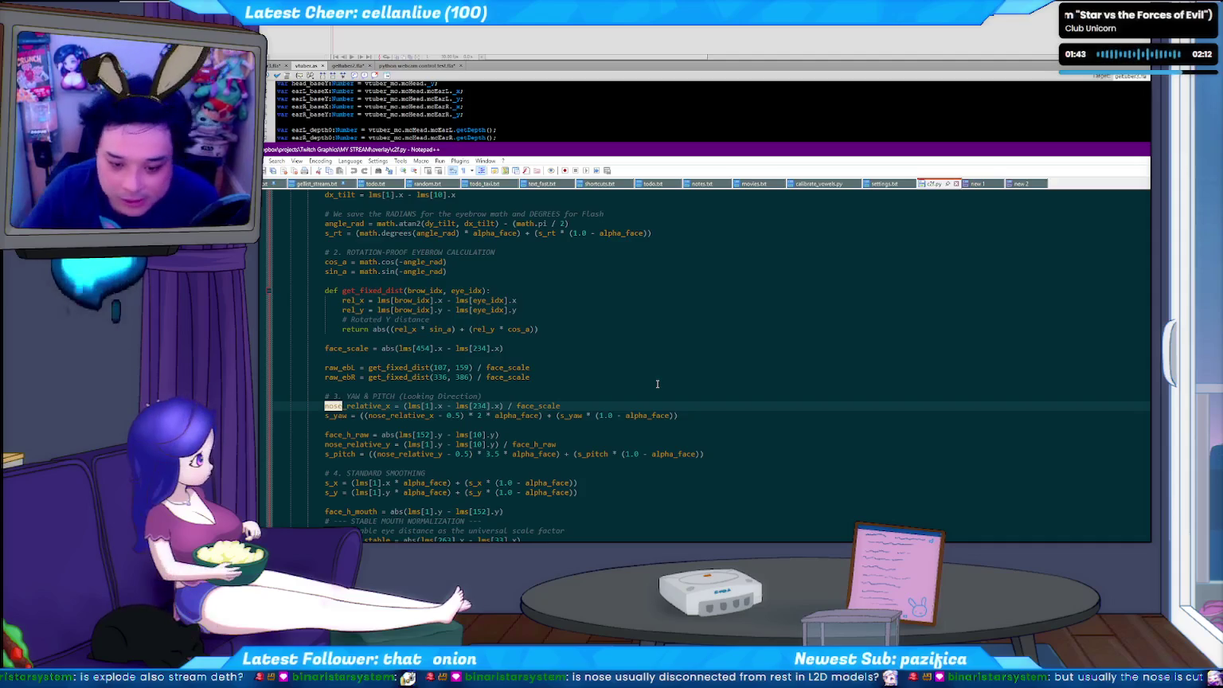
- Step through the script's nose matches, including nose_relative_y and the Nose Tip landmark comment
scroll(481, 433, down, 5)
key(F3)
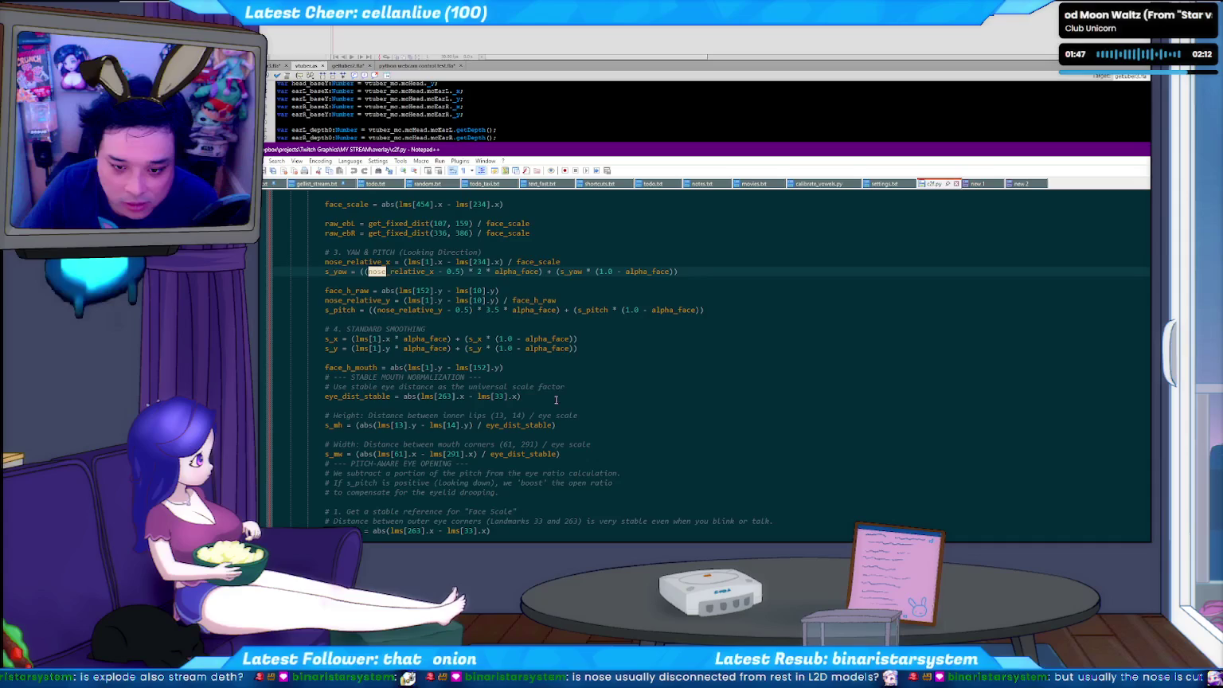
key(F3)
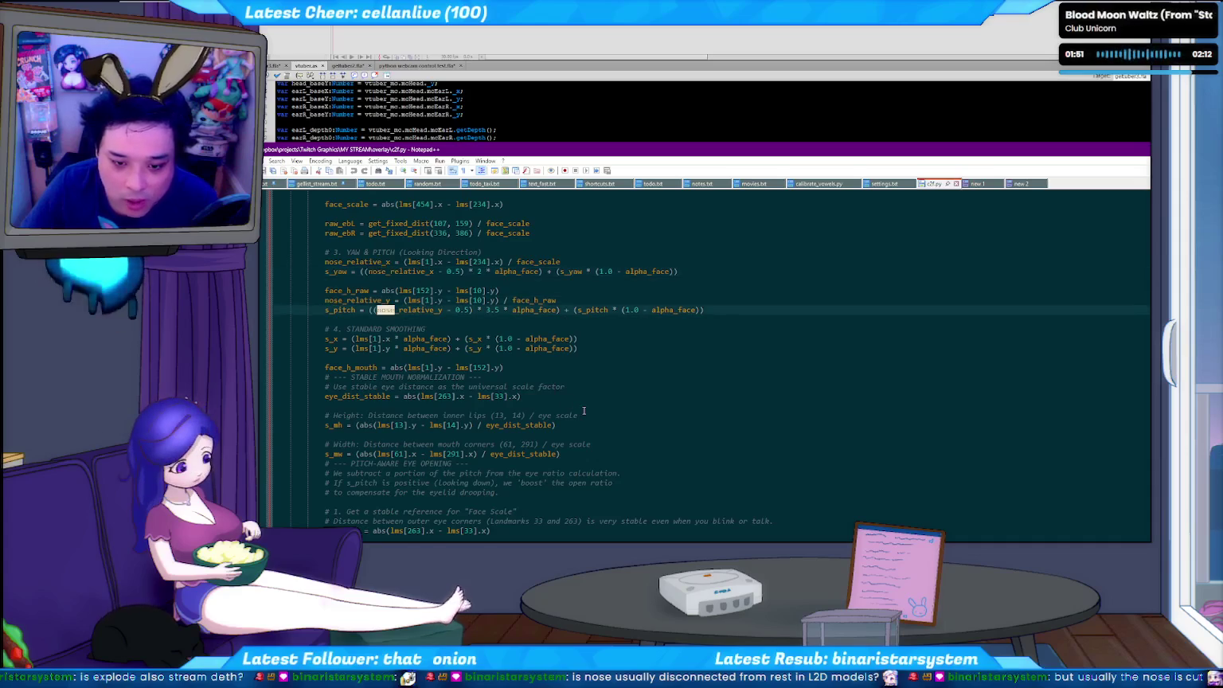
key(F3)
scroll(525, 415, down, 4)
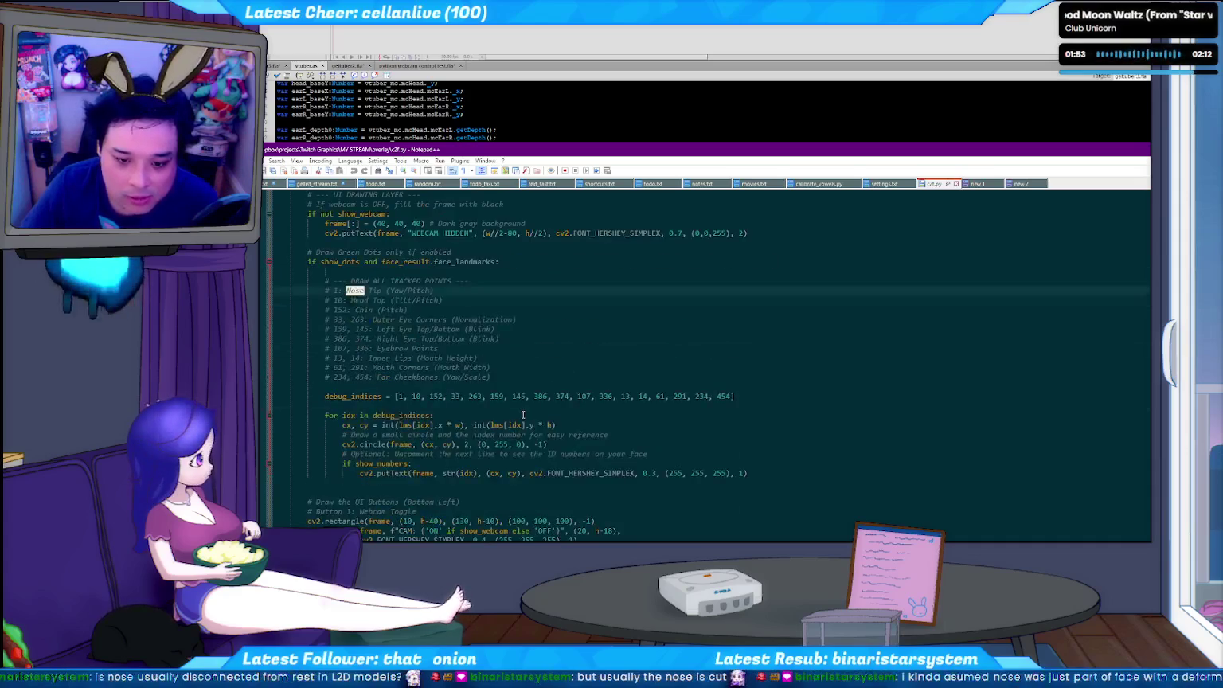
key(F3)
key(F3)
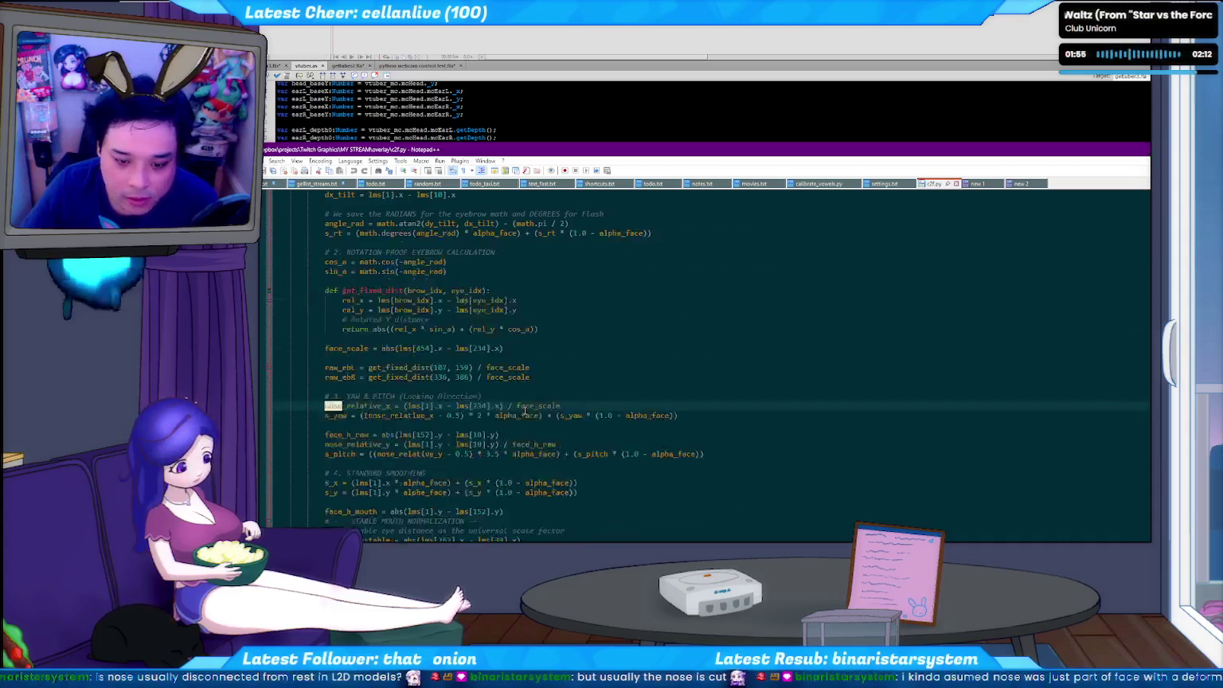
key(F3)
key(F3)
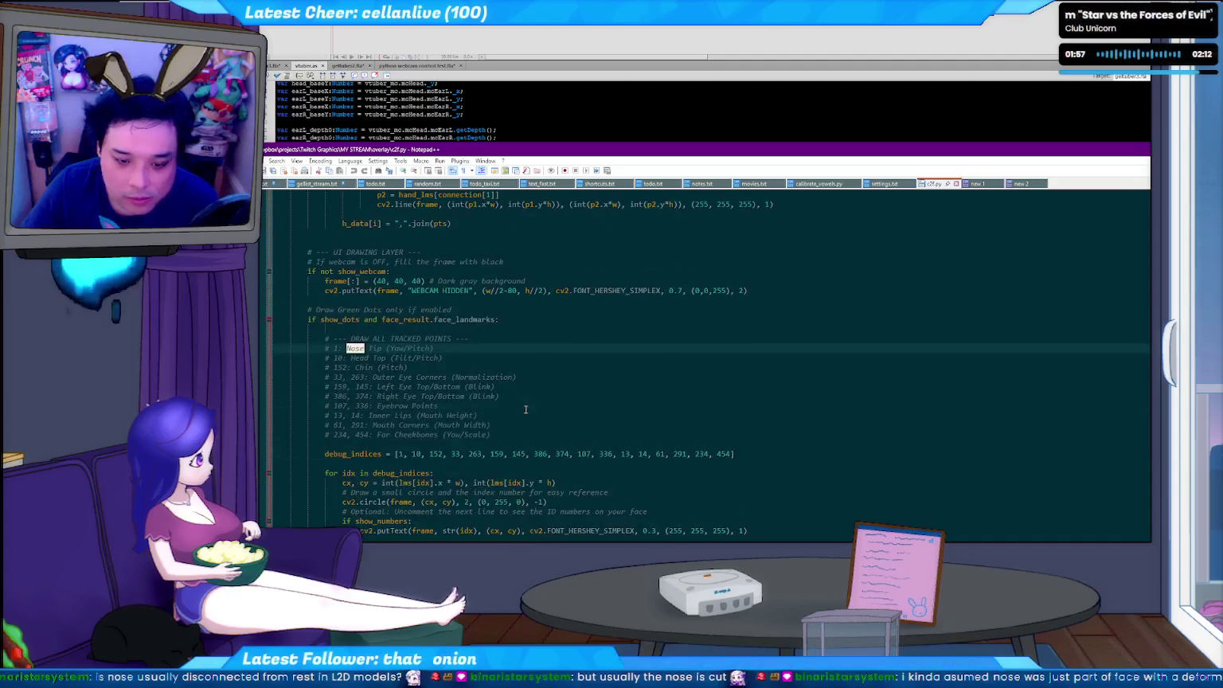
- Scroll down to the SEND XML section and select the f-string that builds the XML message
scroll(525, 409, down, 2)
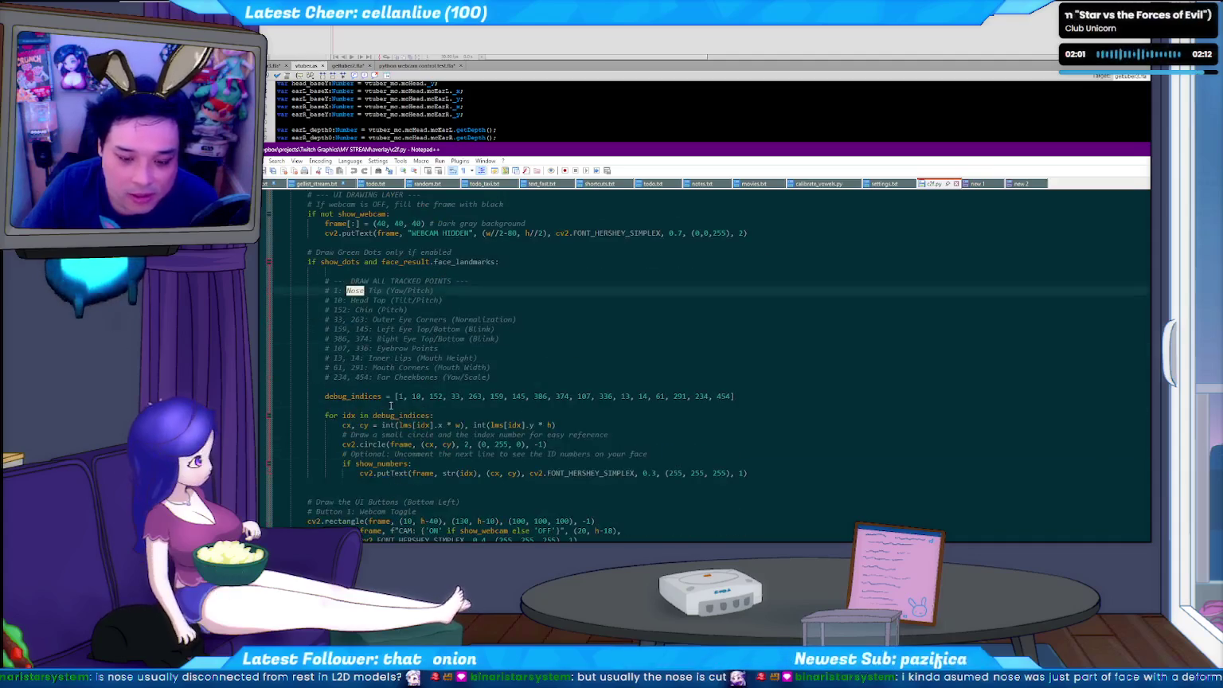
scroll(732, 424, down, 8)
scroll(732, 424, down, 1)
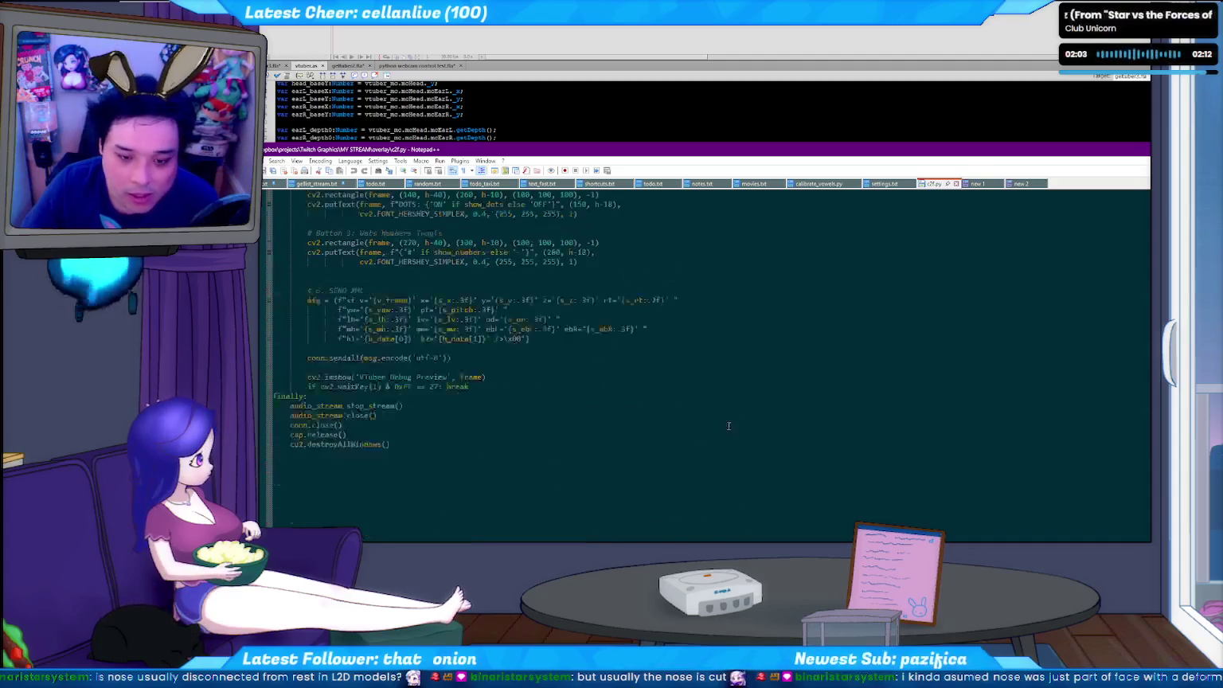
drag(335, 414, 592, 453)
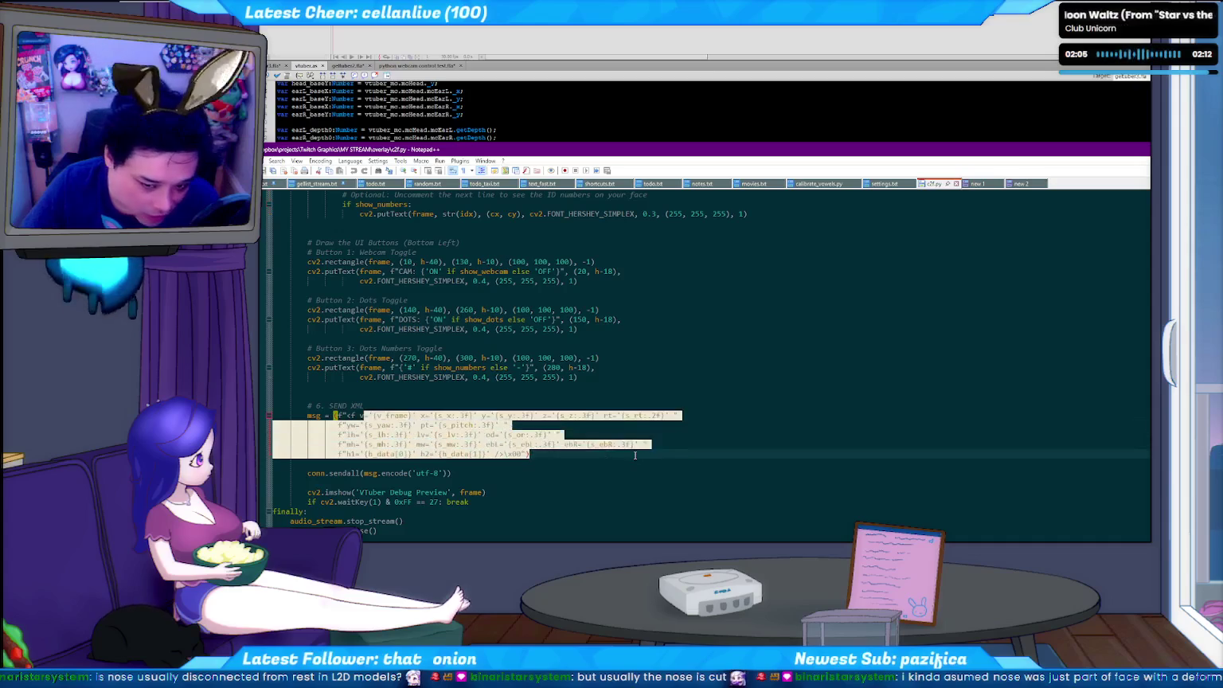
click(632, 454)
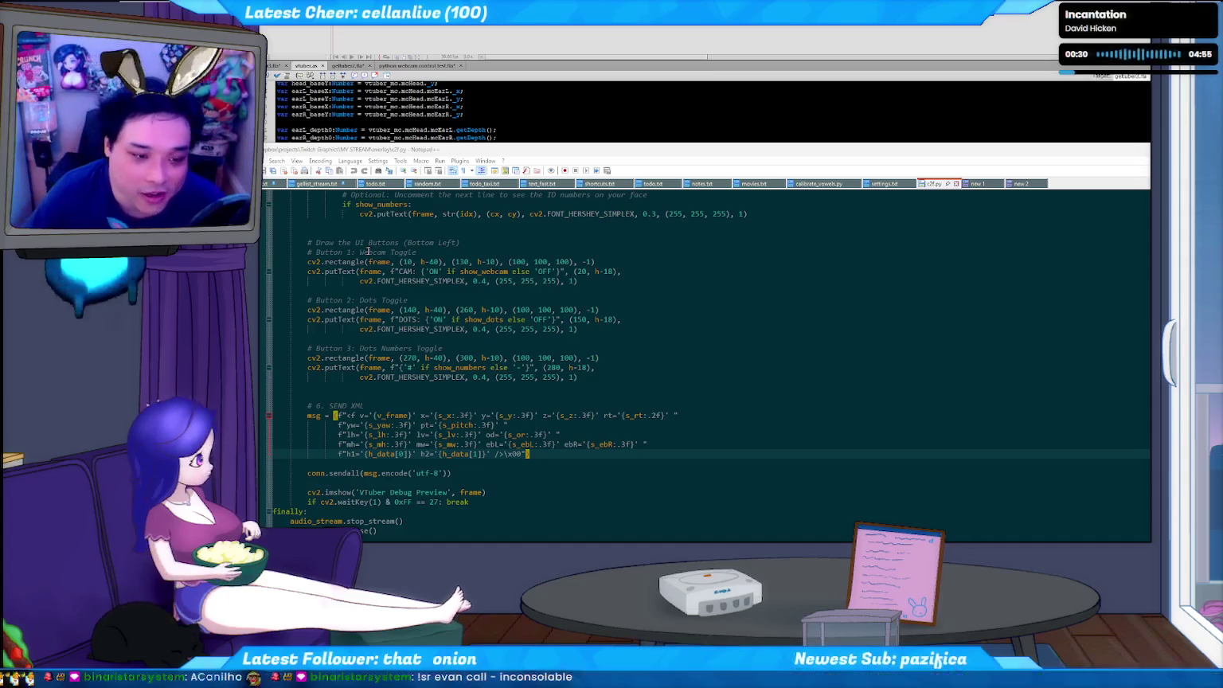
click(511, 479)
click(517, 473)
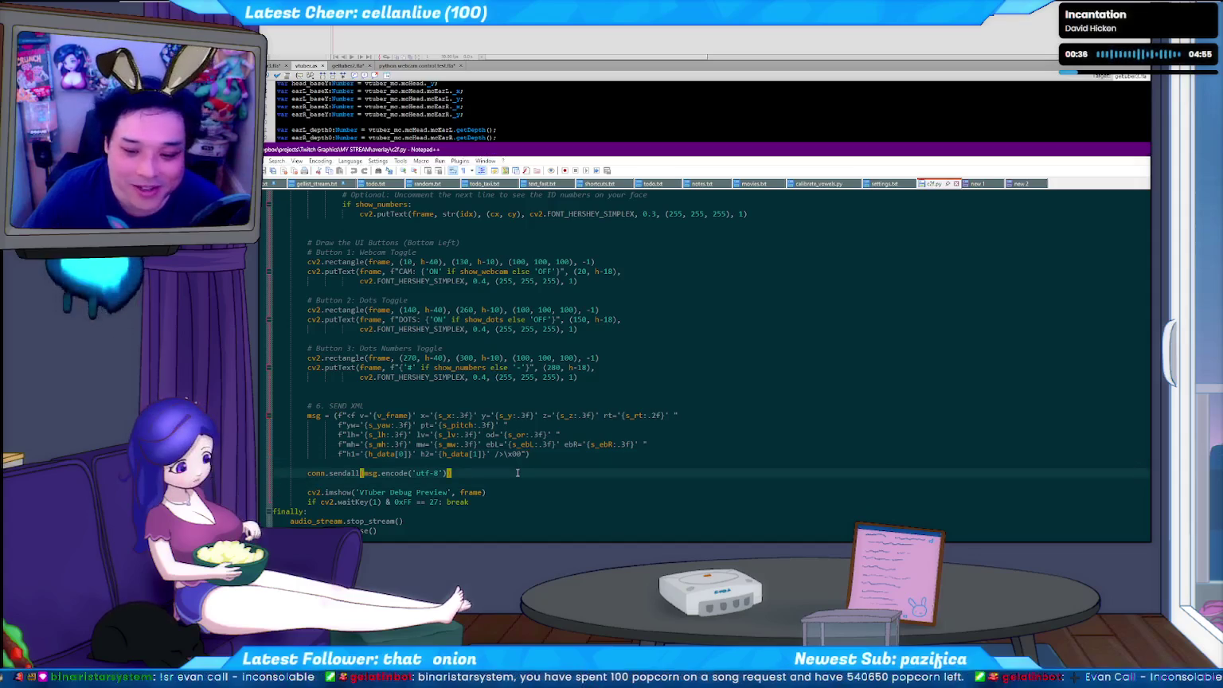
click(573, 453)
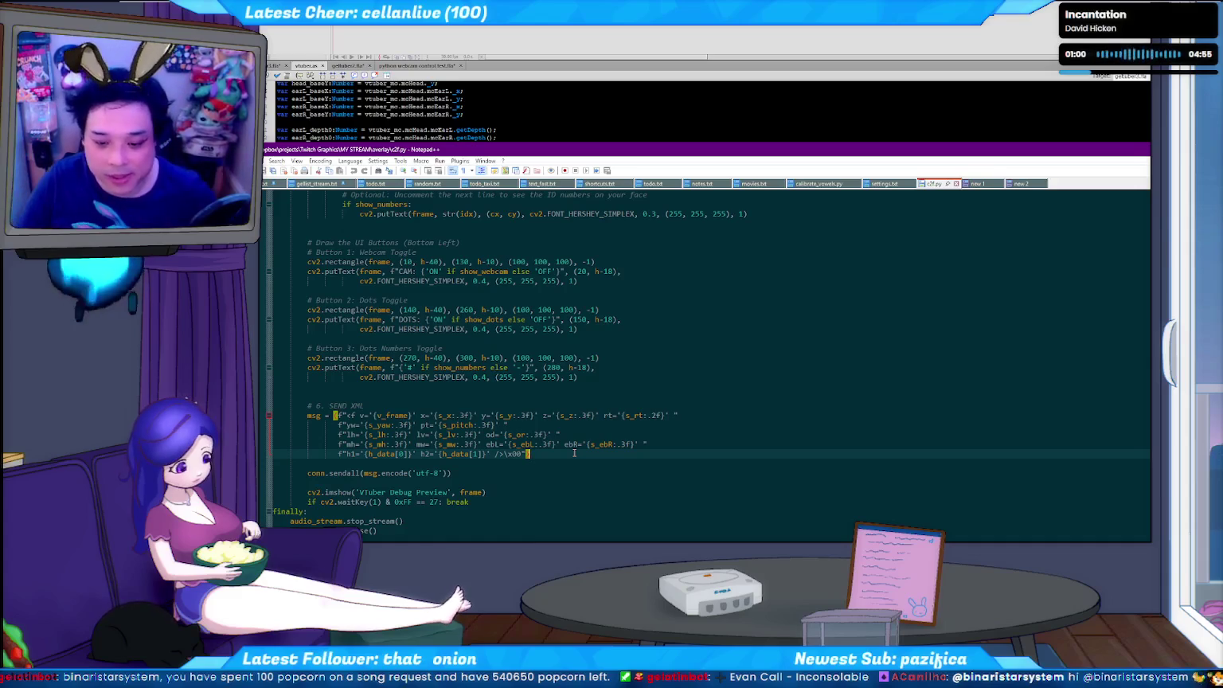
click(679, 446)
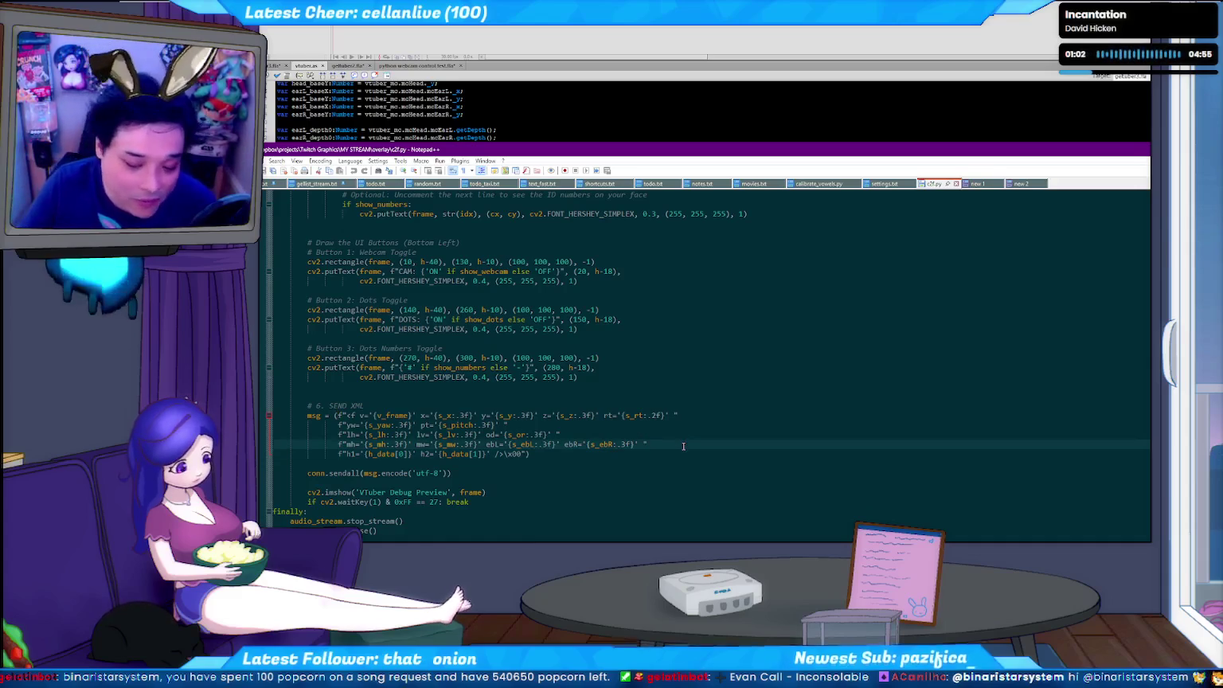
click(324, 397)
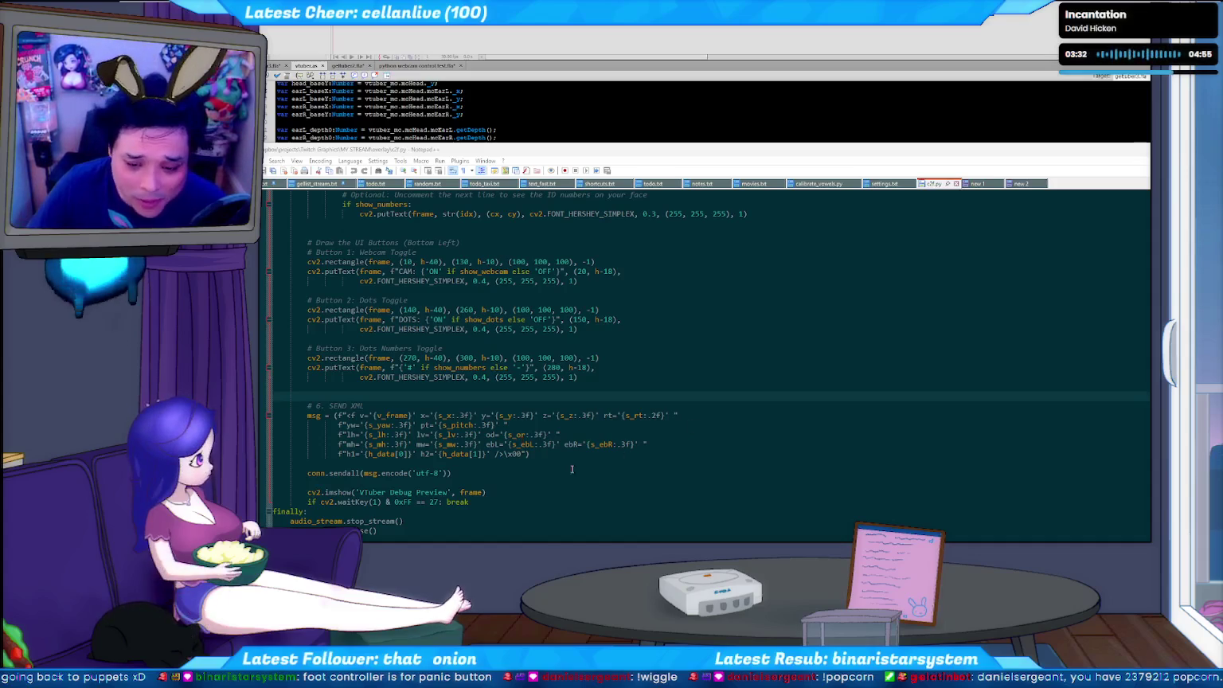
click(518, 473)
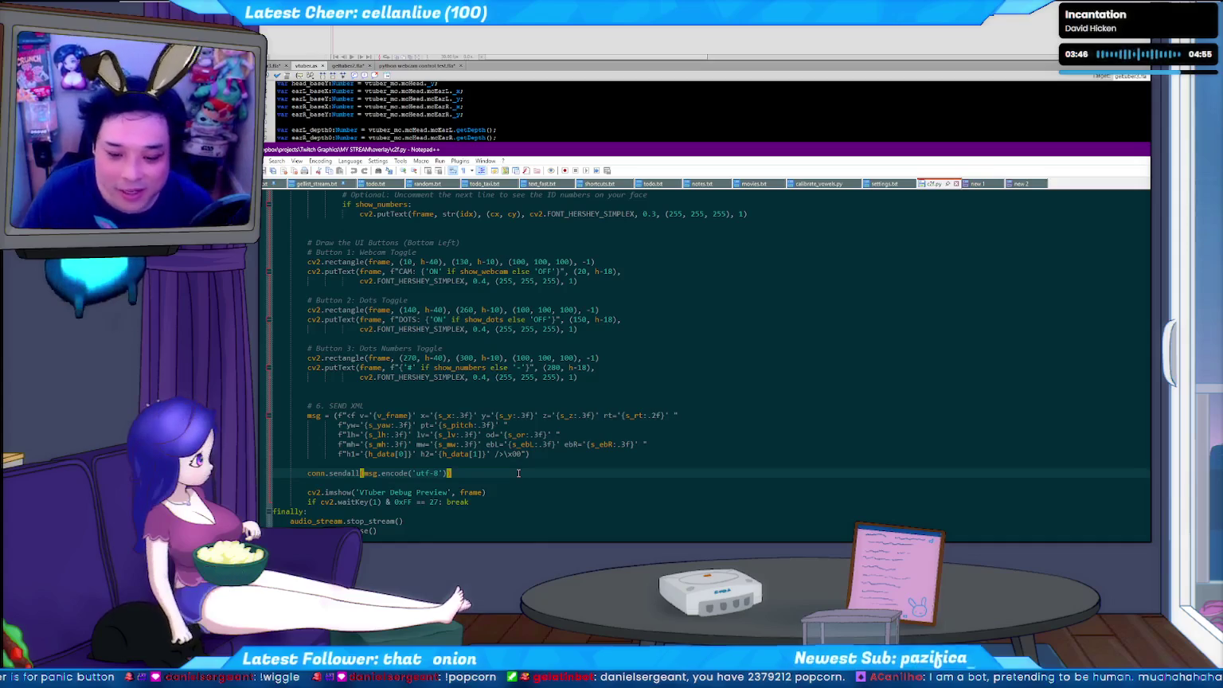
click(587, 454)
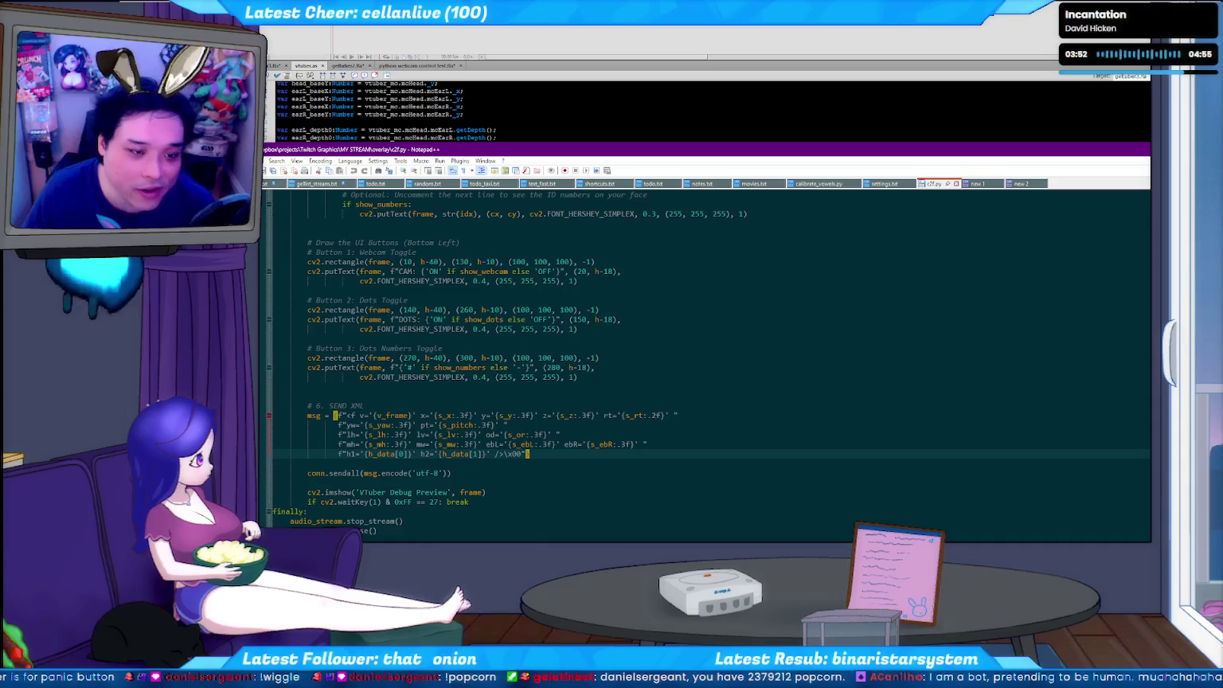
key(alt+Tab)
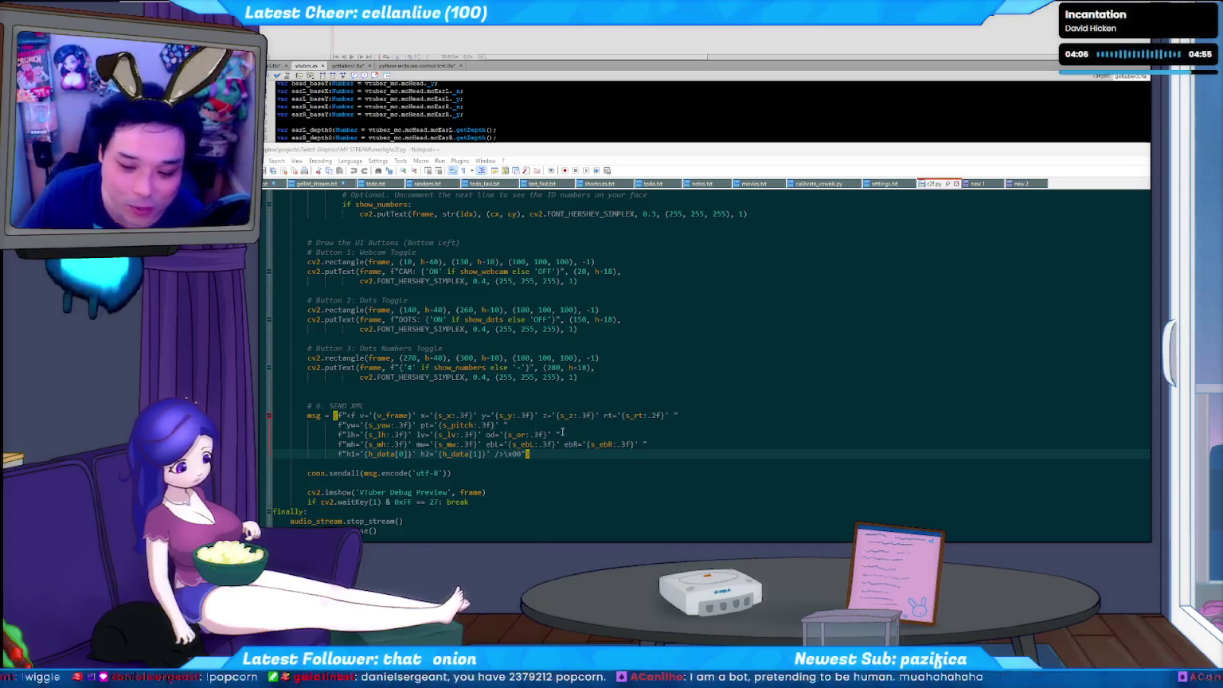
click(560, 455)
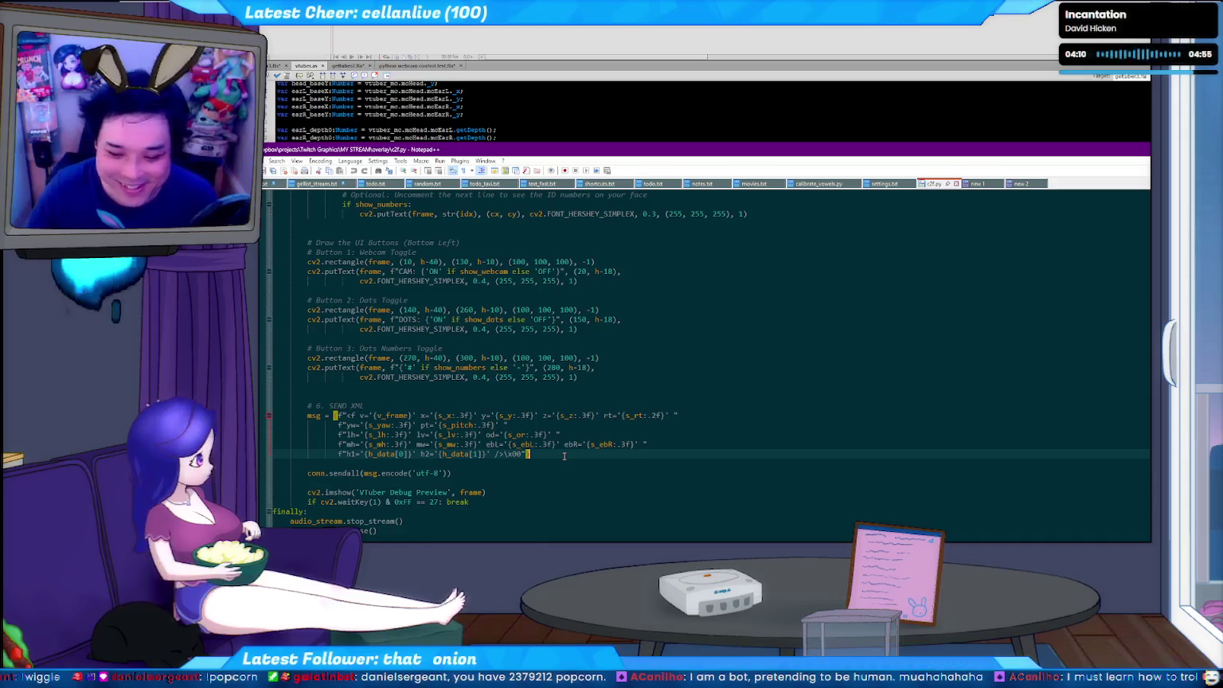
click(688, 444)
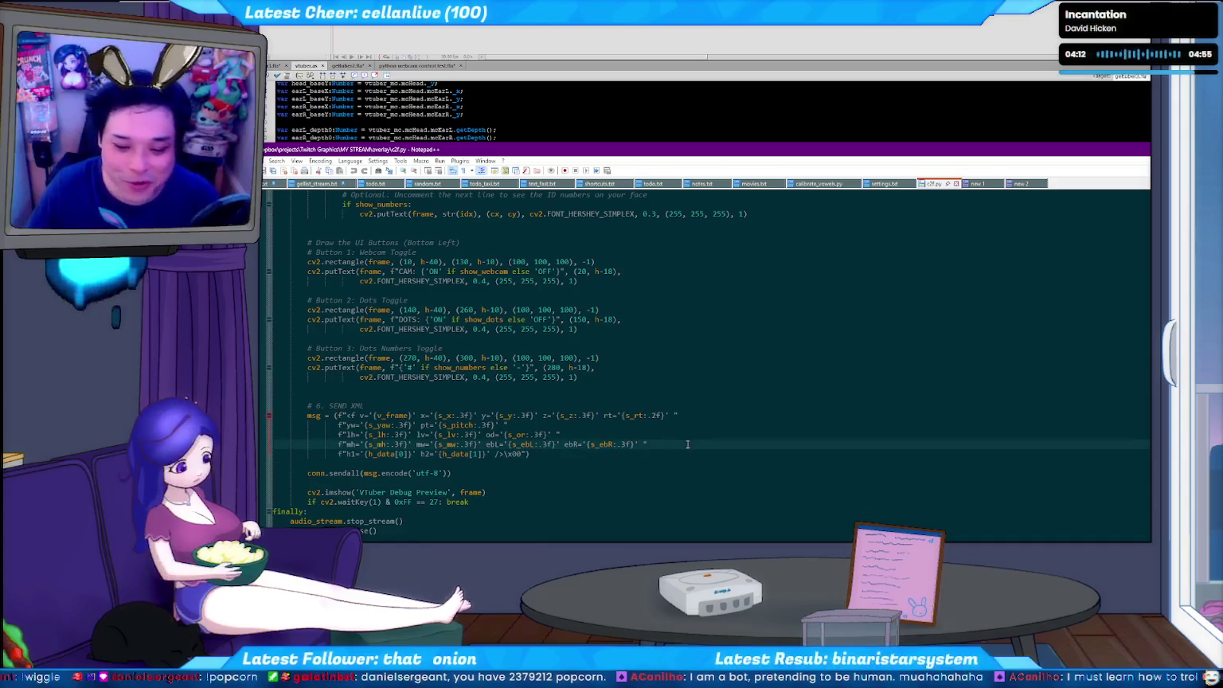
click(551, 454)
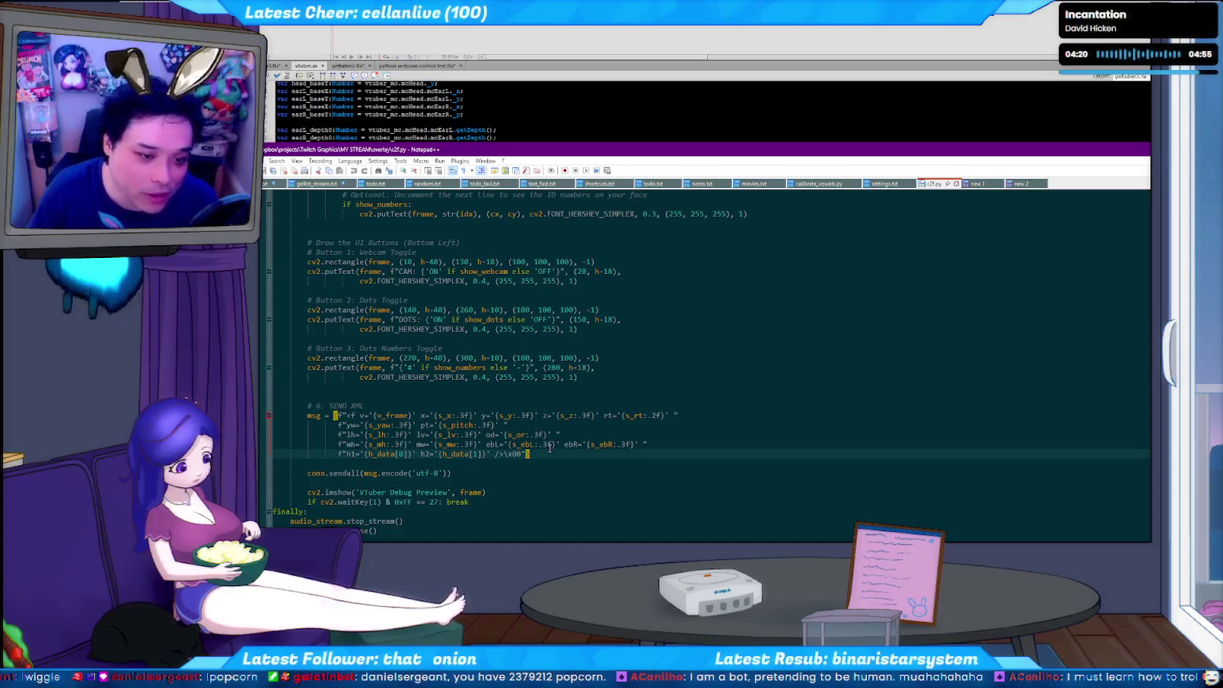
click(545, 447)
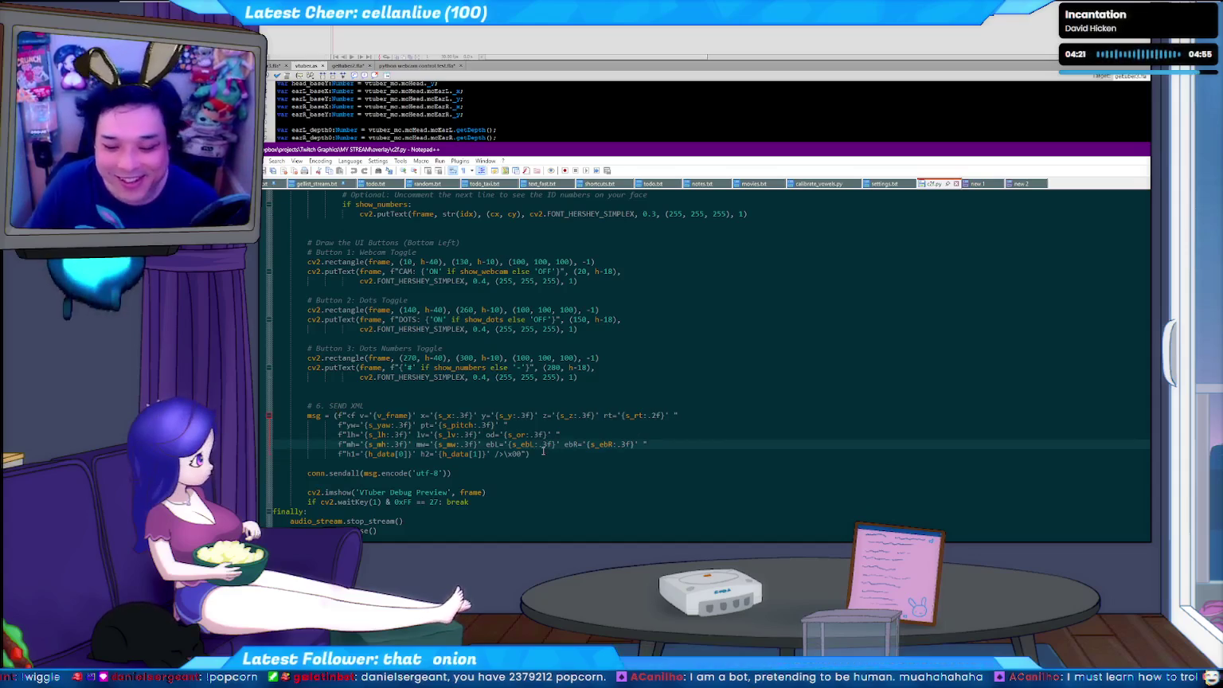
scroll(543, 450, up, 4)
- Scroll past the UI and hand code to the eyebrow and yaw/pitch calculations
scroll(556, 422, down, 6)
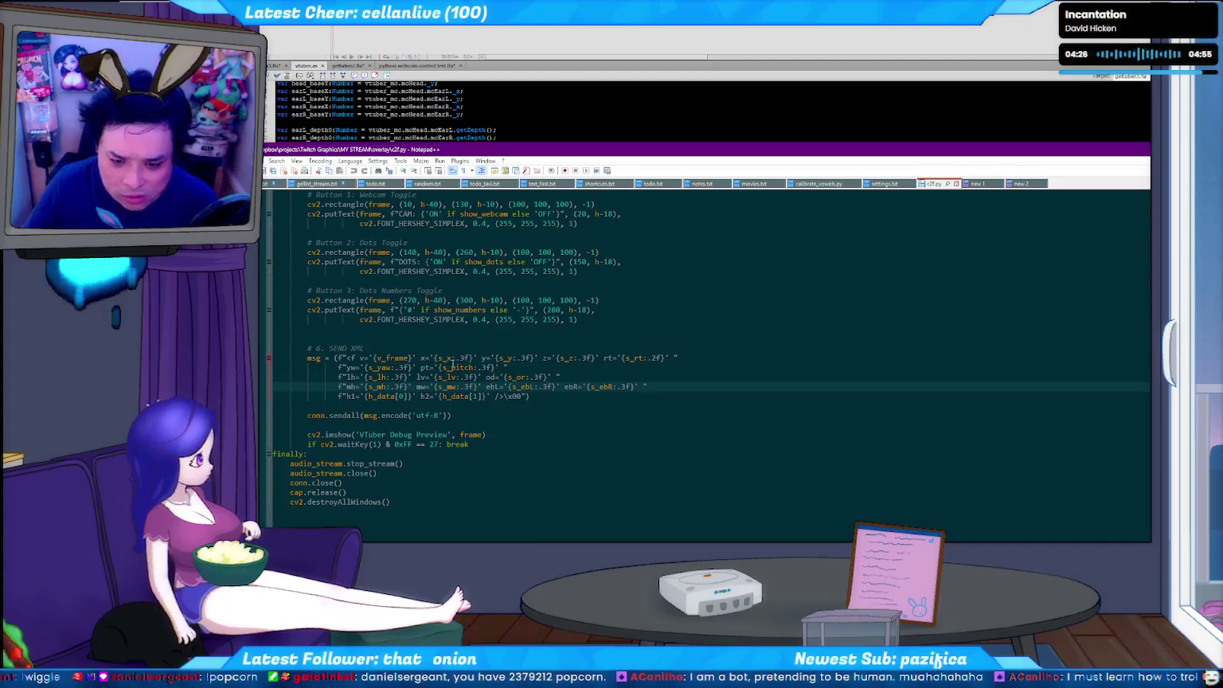
scroll(445, 358, up, 7)
scroll(456, 388, up, 5)
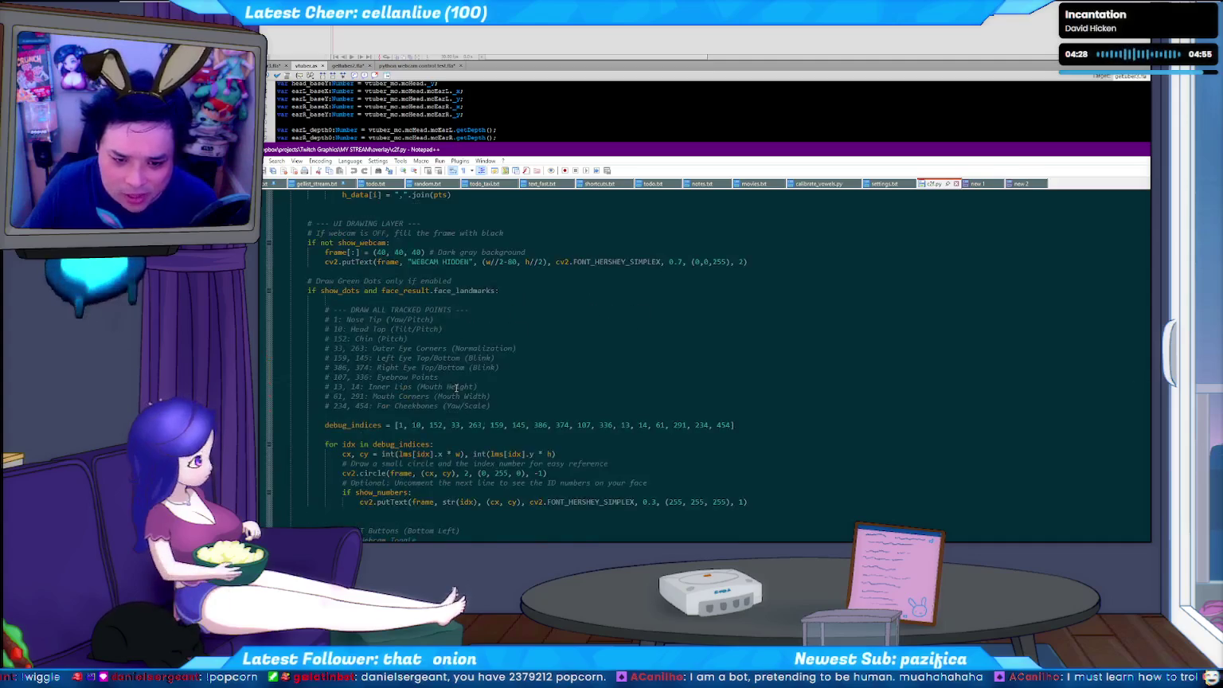
scroll(456, 387, down, 6)
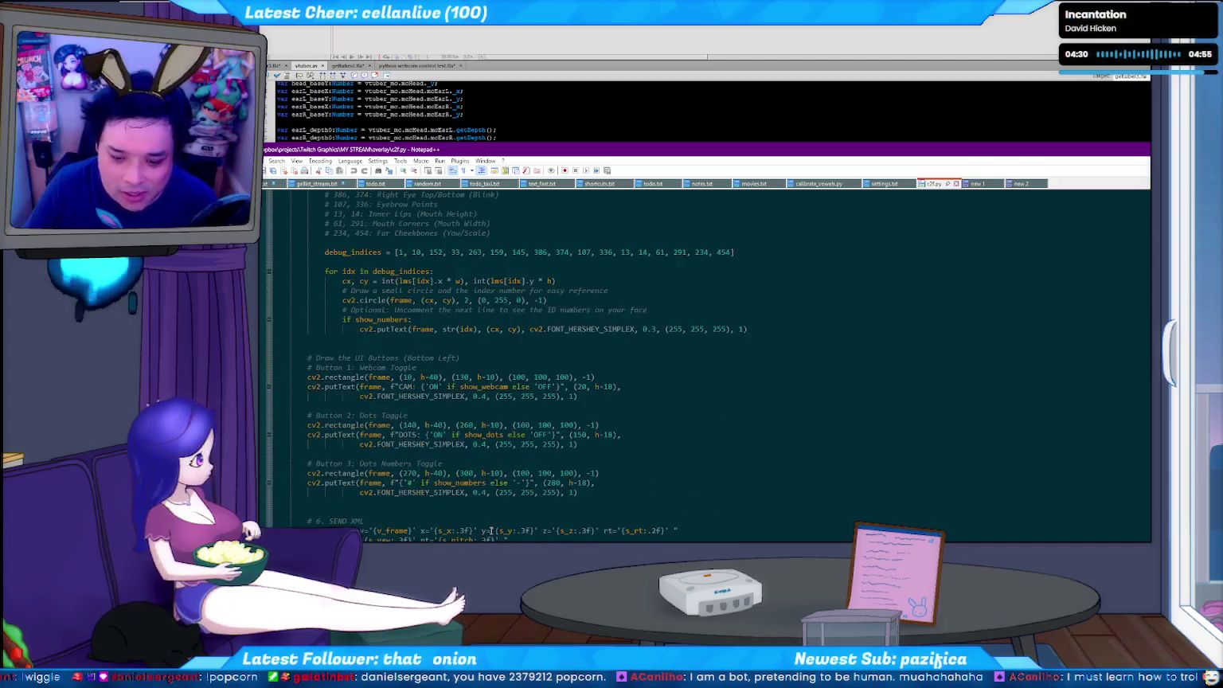
scroll(488, 523, up, 8)
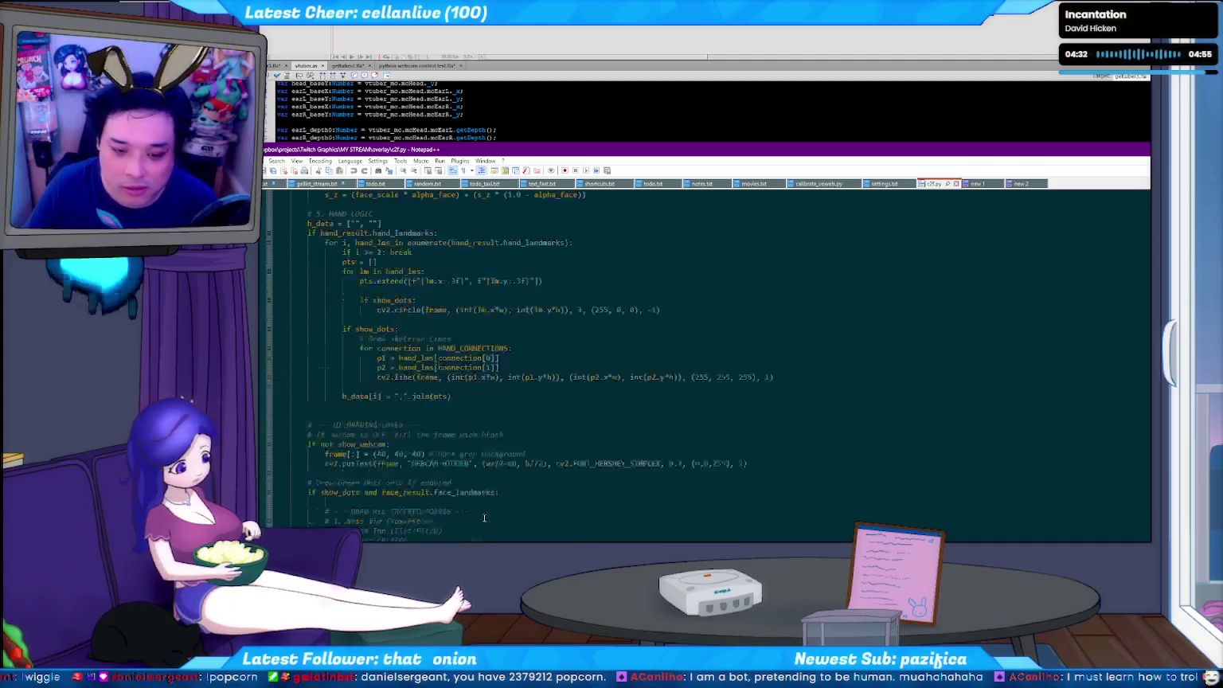
scroll(491, 492, up, 5)
scroll(390, 422, down, 5)
scroll(403, 446, down, 1)
scroll(403, 446, down, 3)
scroll(403, 444, down, 3)
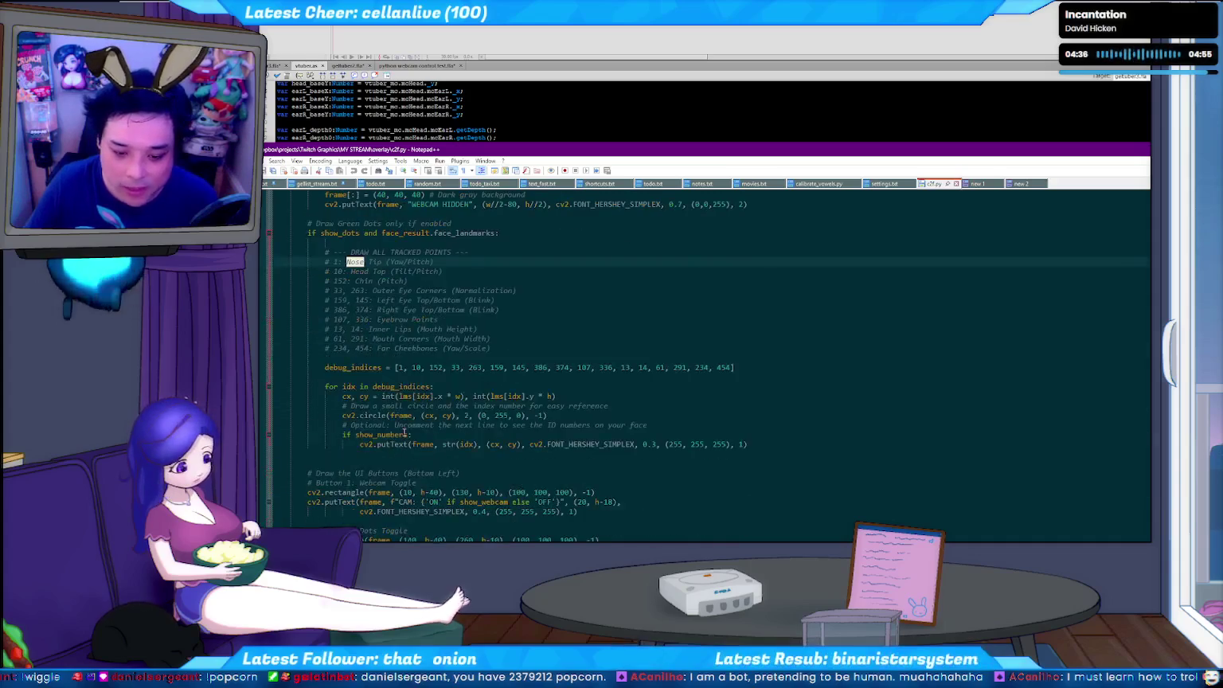
scroll(405, 439, down, 3)
scroll(406, 435, down, 3)
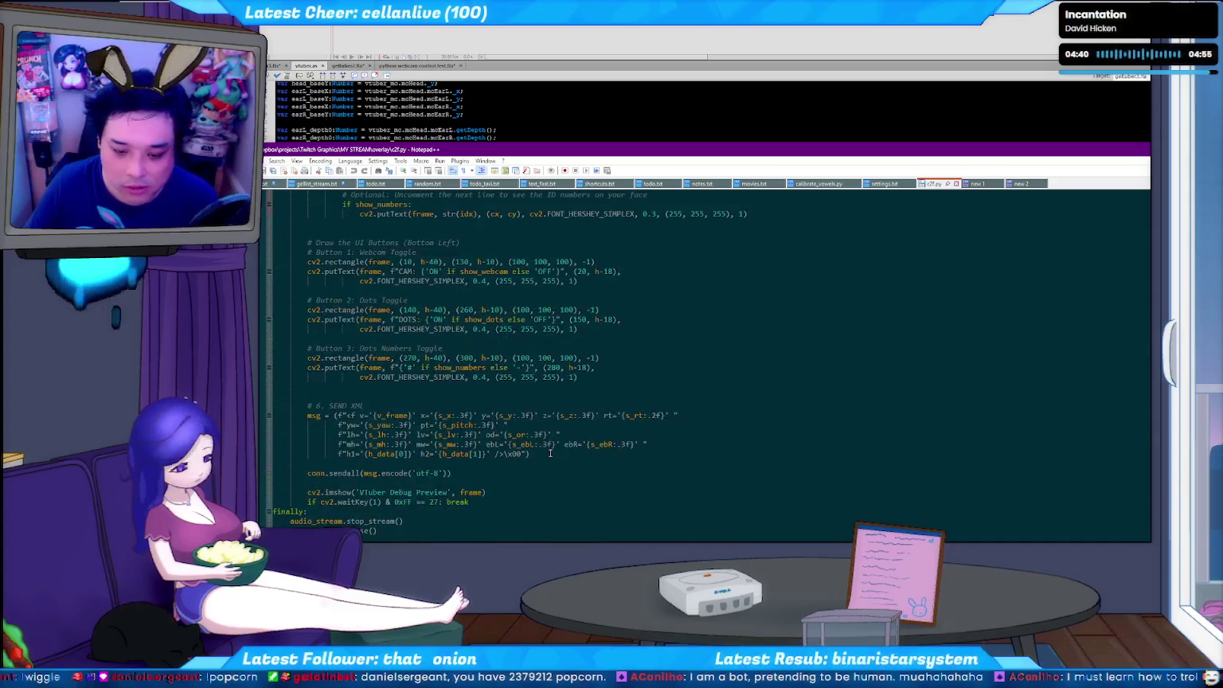
scroll(517, 431, up, 5)
scroll(509, 426, up, 5)
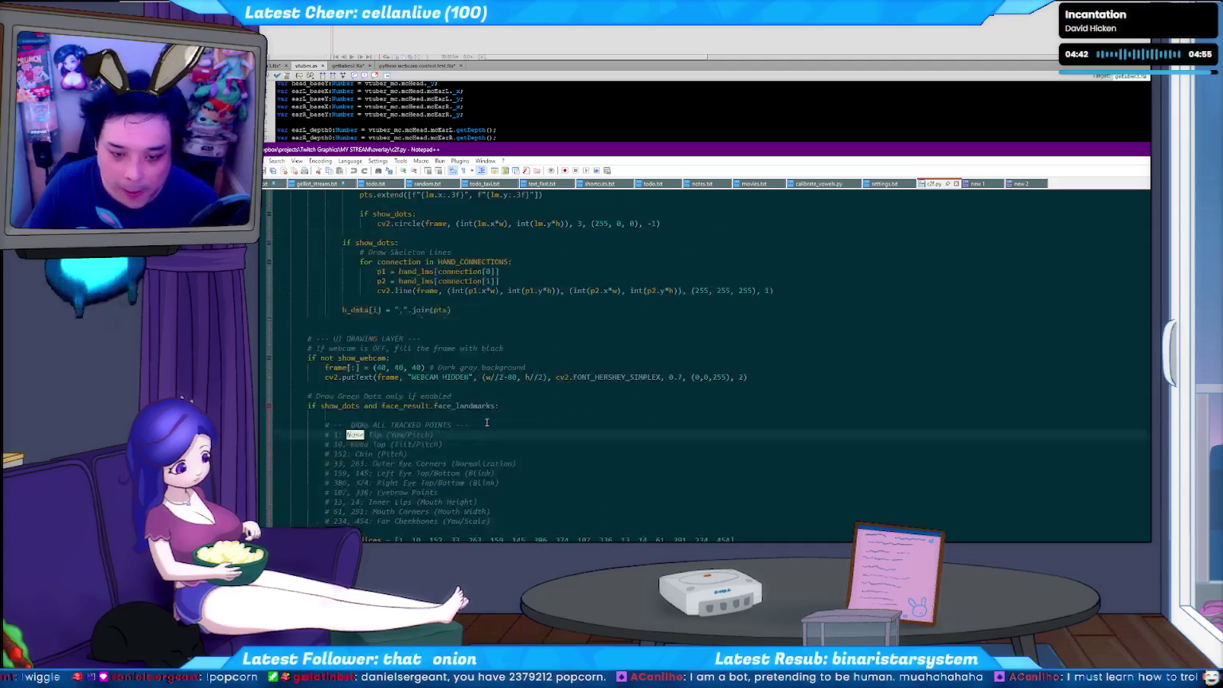
scroll(502, 422, up, 5)
scroll(490, 416, up, 5)
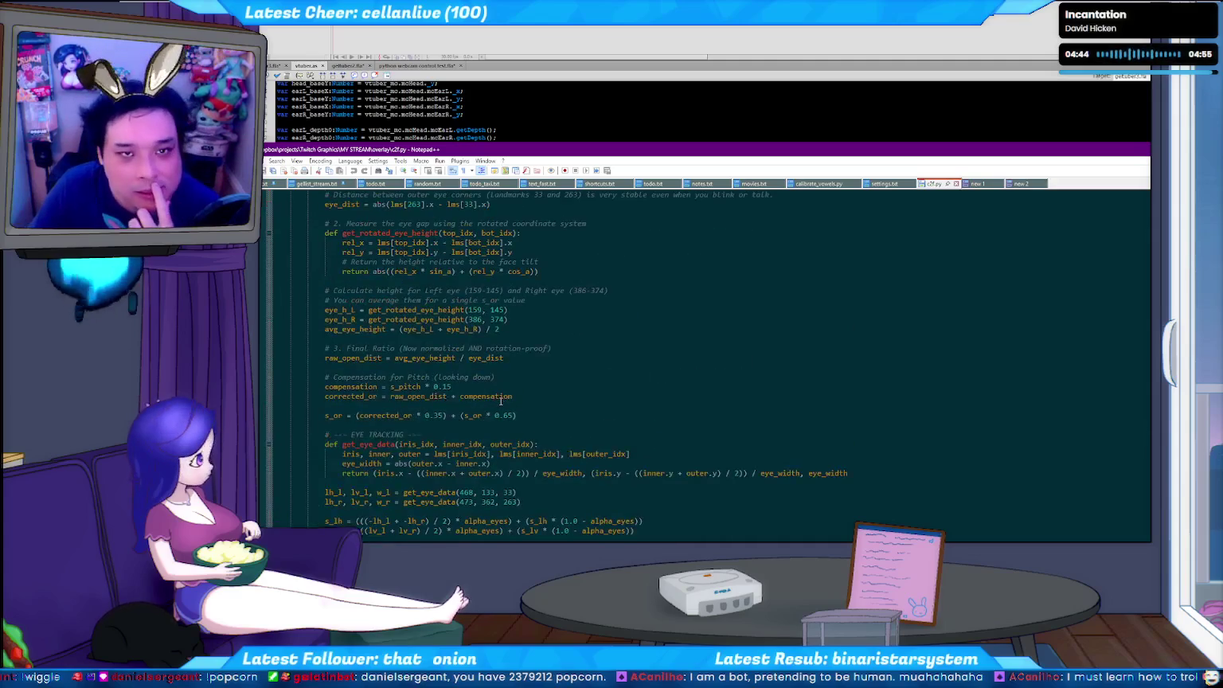
scroll(501, 397, up, 5)
scroll(494, 390, up, 5)
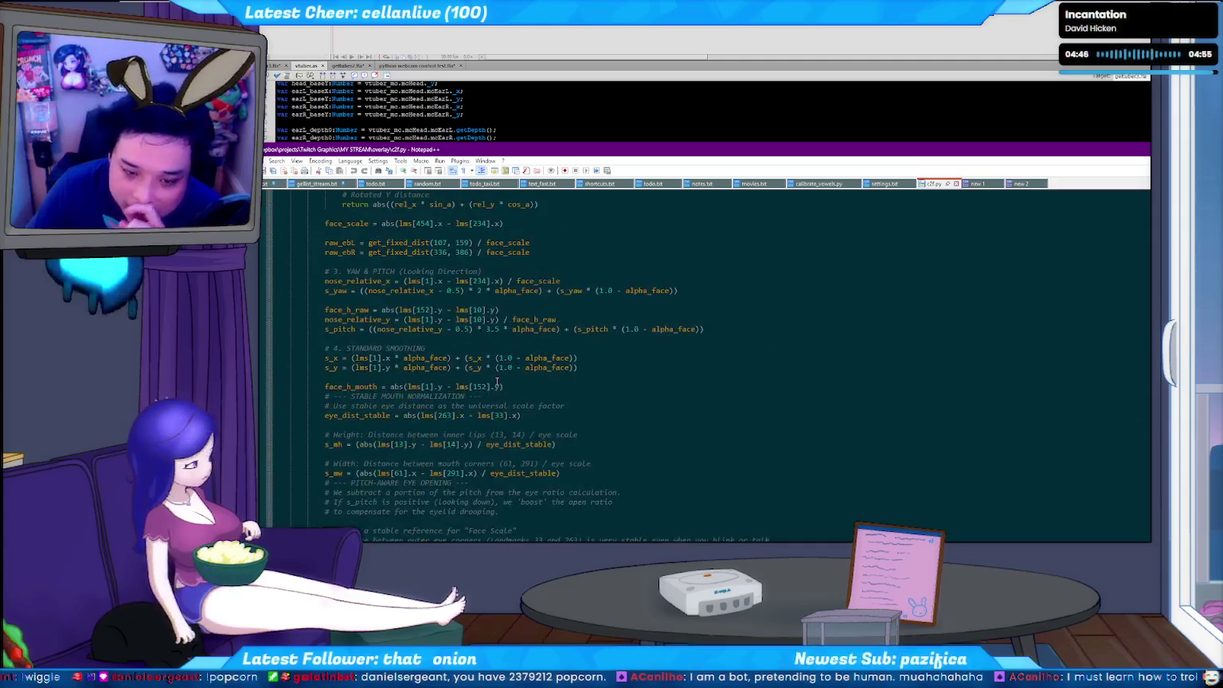
scroll(482, 378, up, 5)
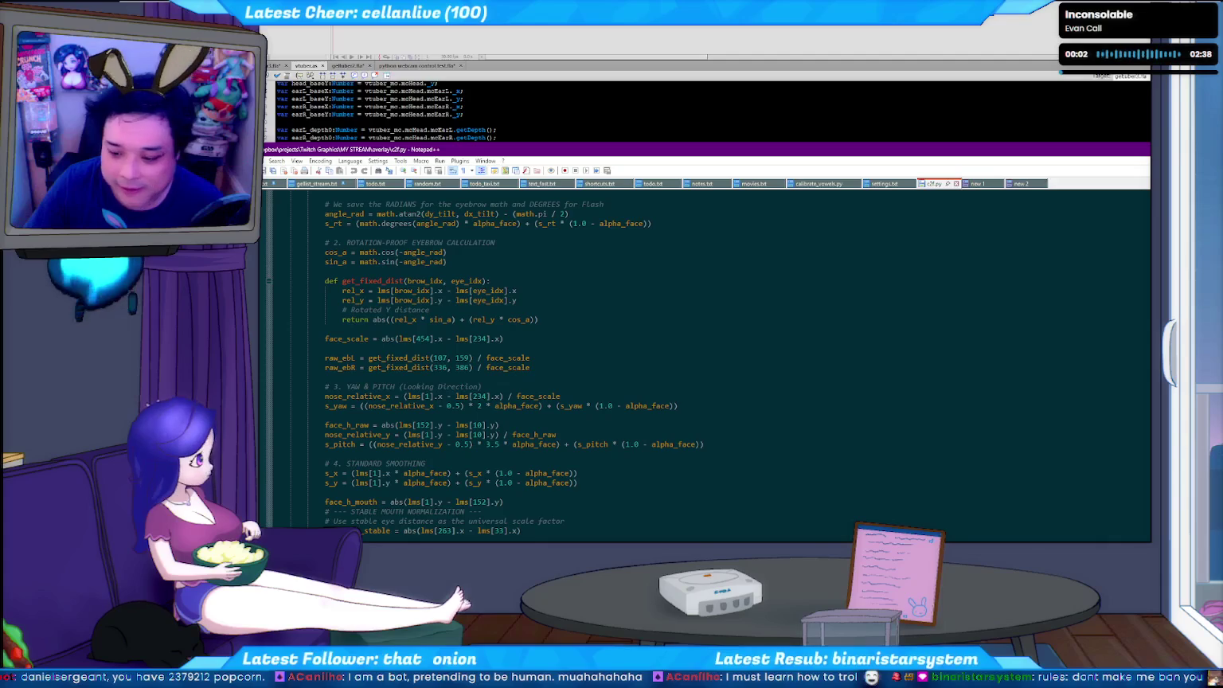
key(alt+Tab)
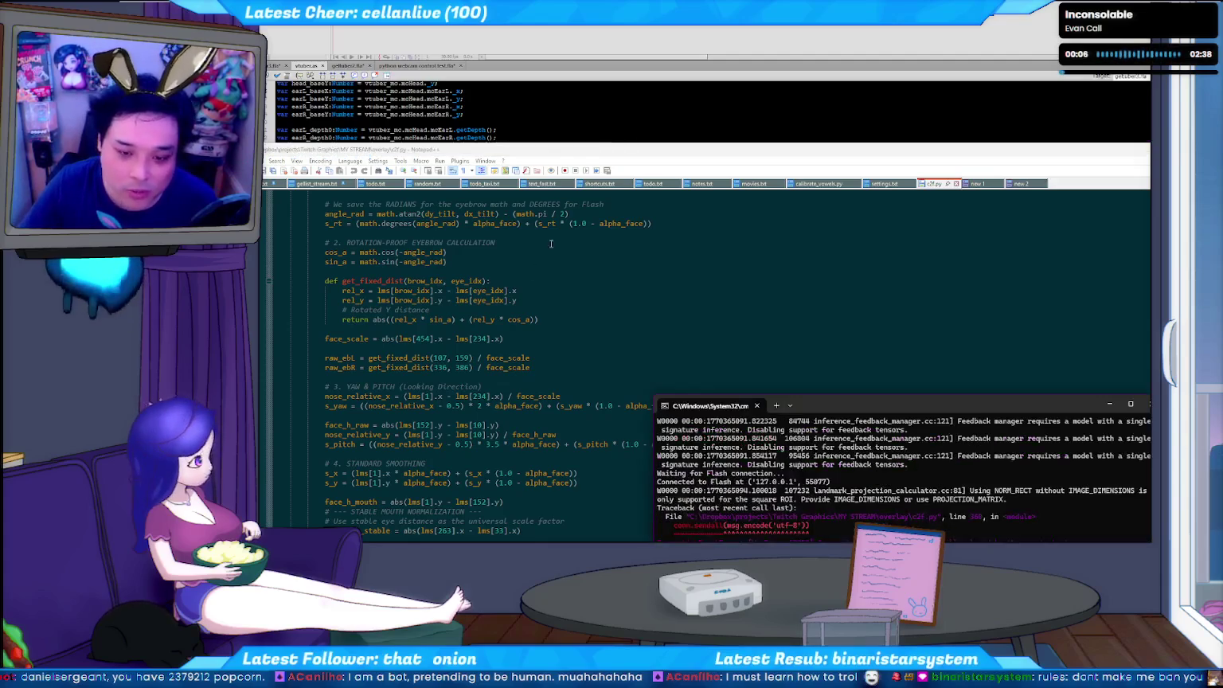
click(437, 291)
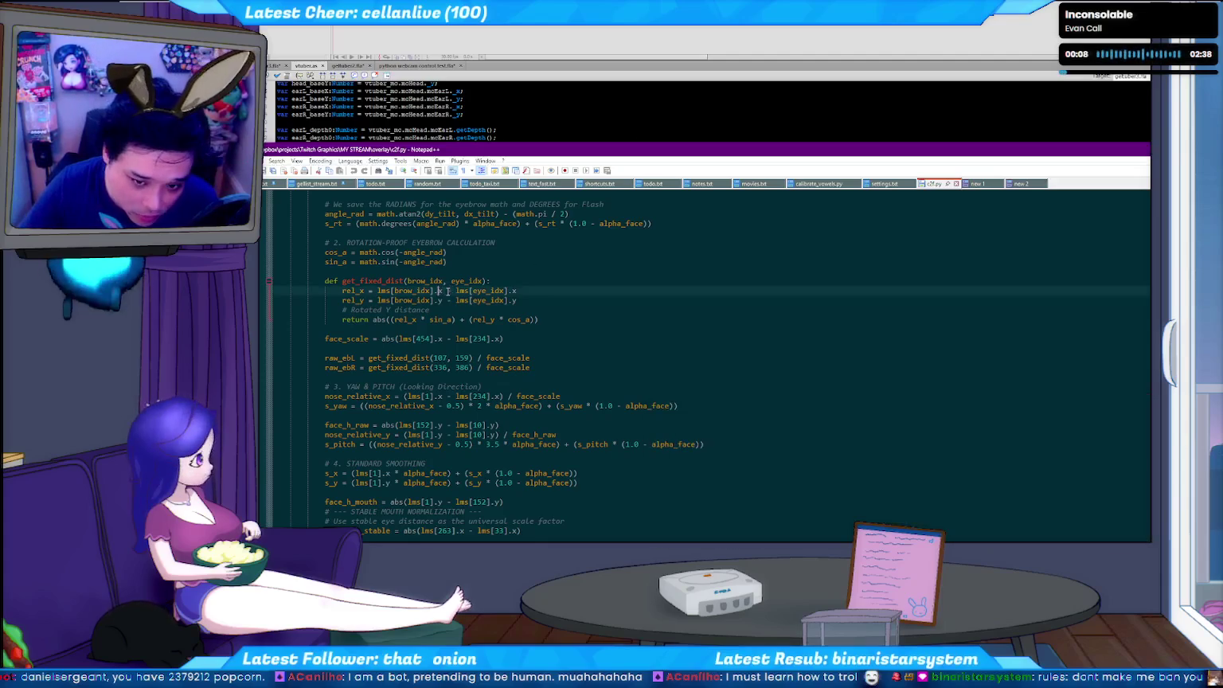
click(425, 300)
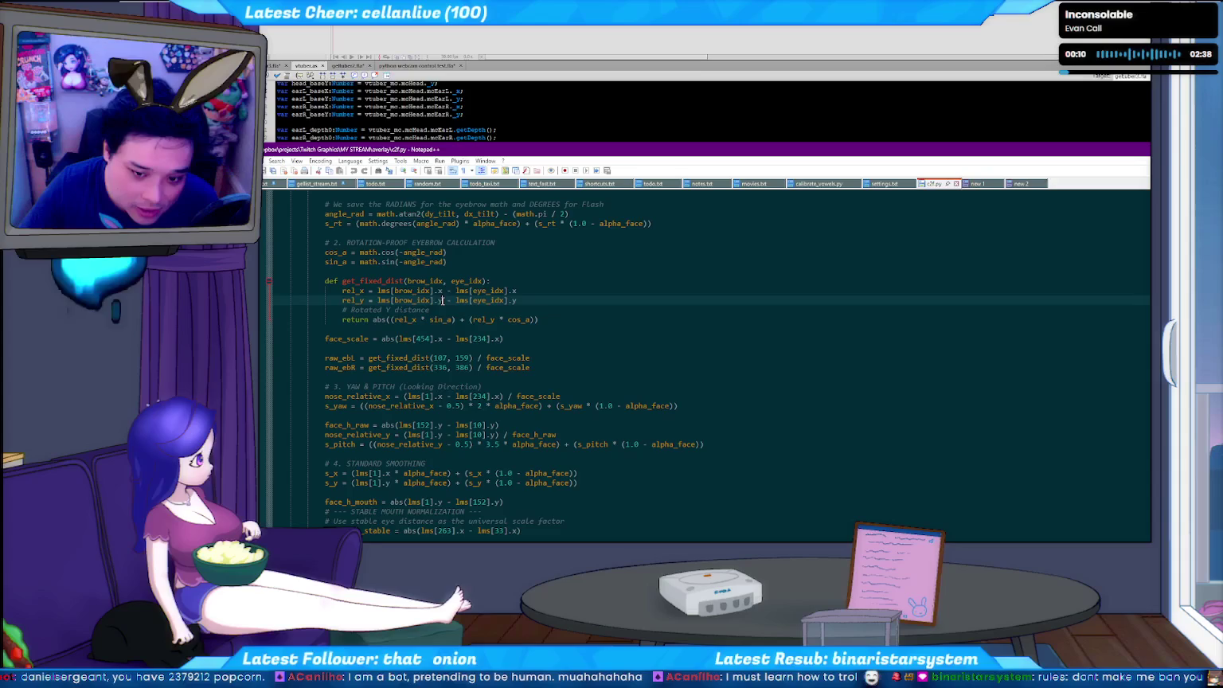
click(369, 319)
double_click(405, 320)
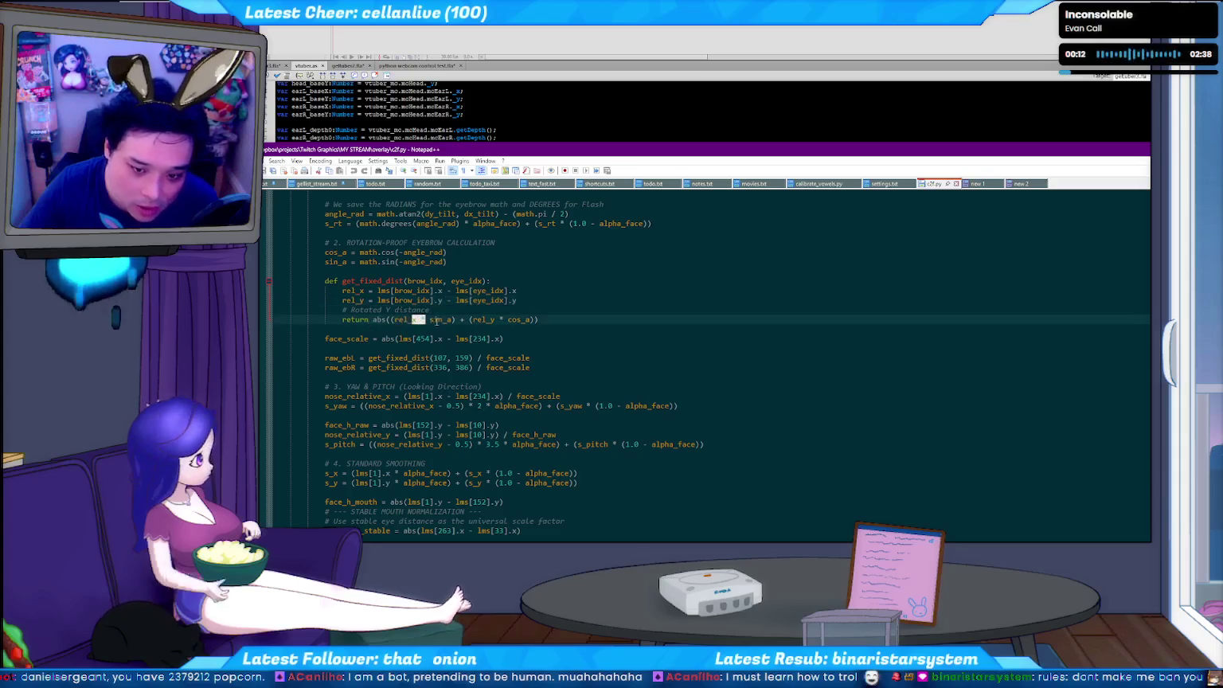
double_click(442, 319)
click(508, 320)
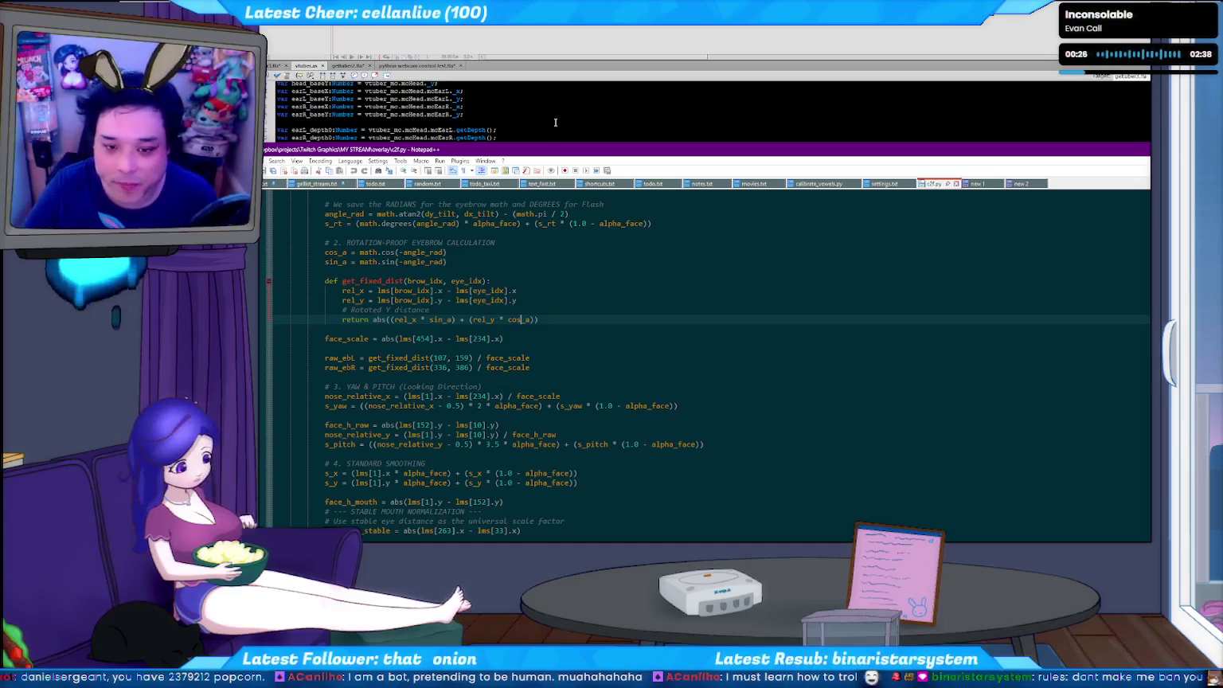
- Test-run the chibi rig from the Actions code, then close the test and return to the stage
click(679, 112)
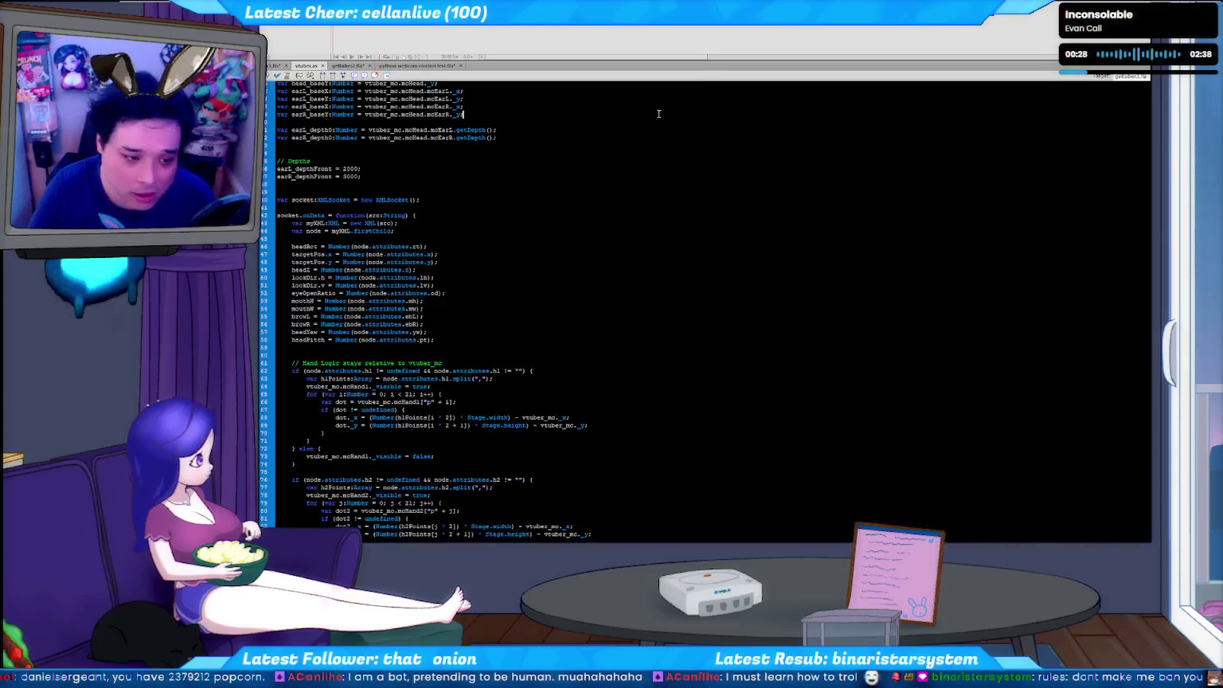
key(ctrl+Return)
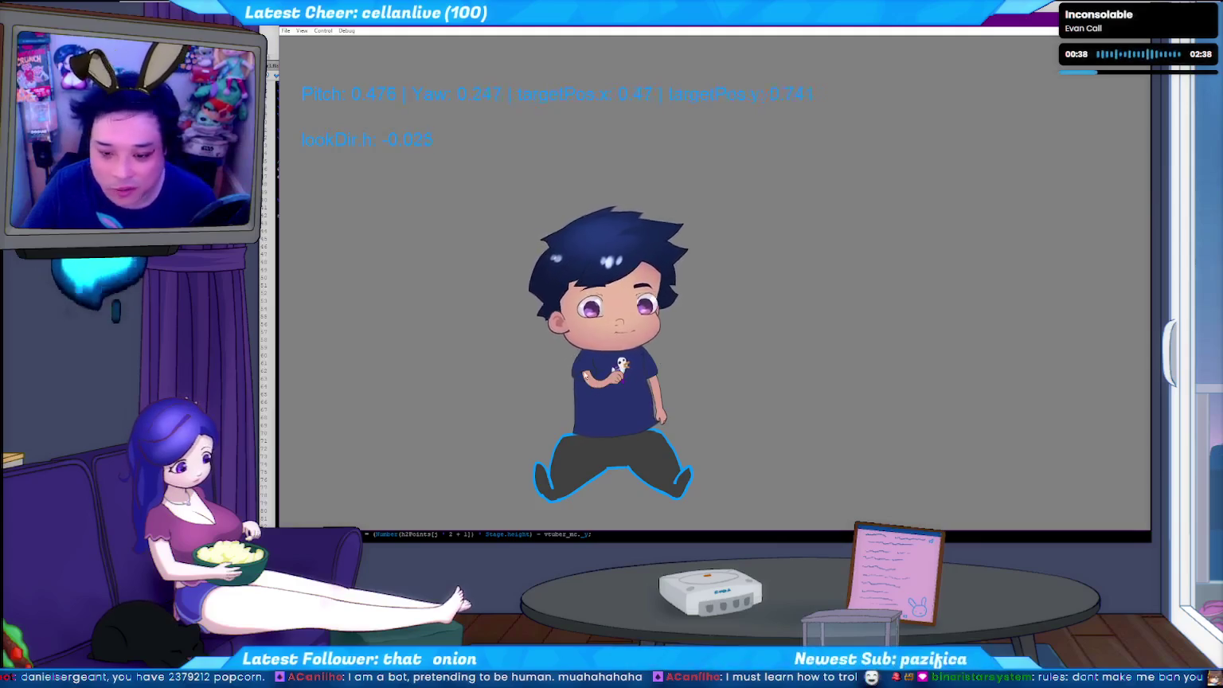
key(ctrl+w)
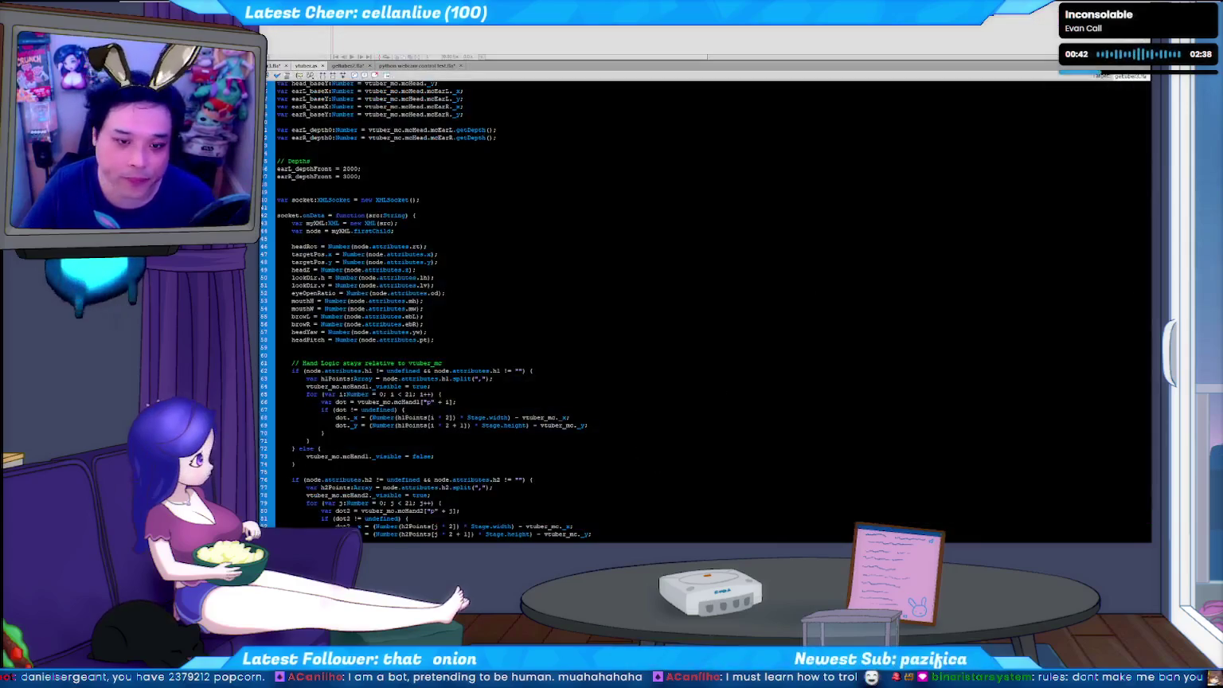
key(ctrl+Tab)
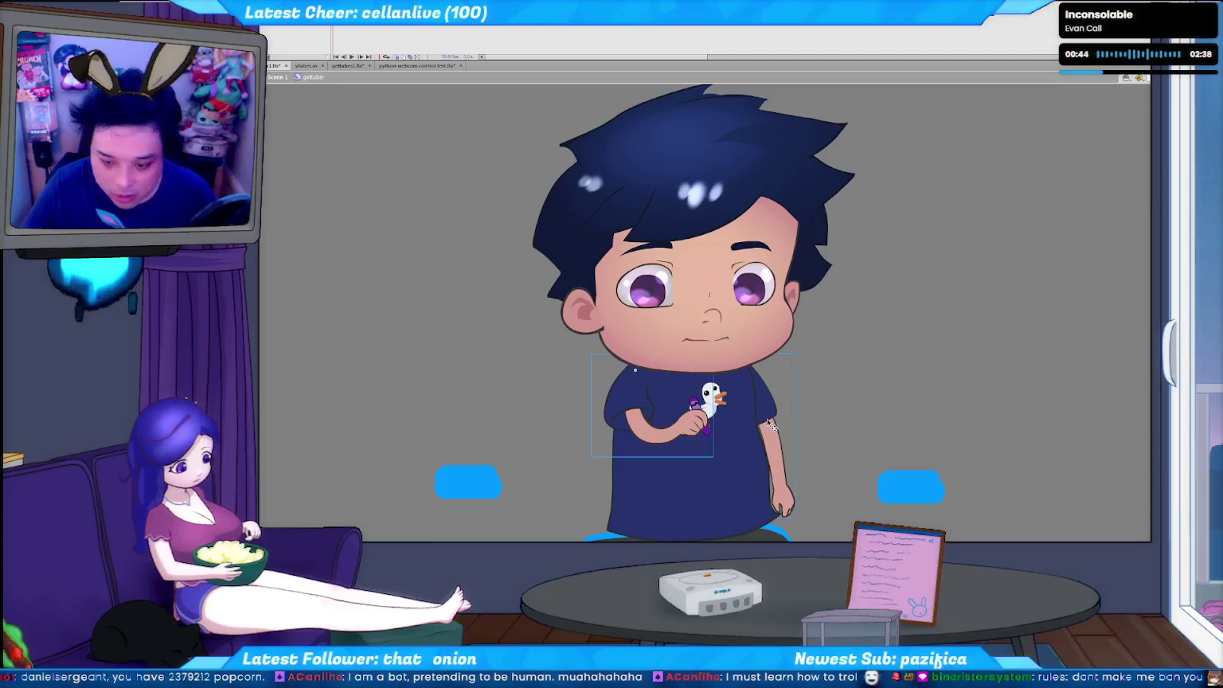
- Delete both arms and select the navy shirt fill together with its duck emblem
key(Delete)
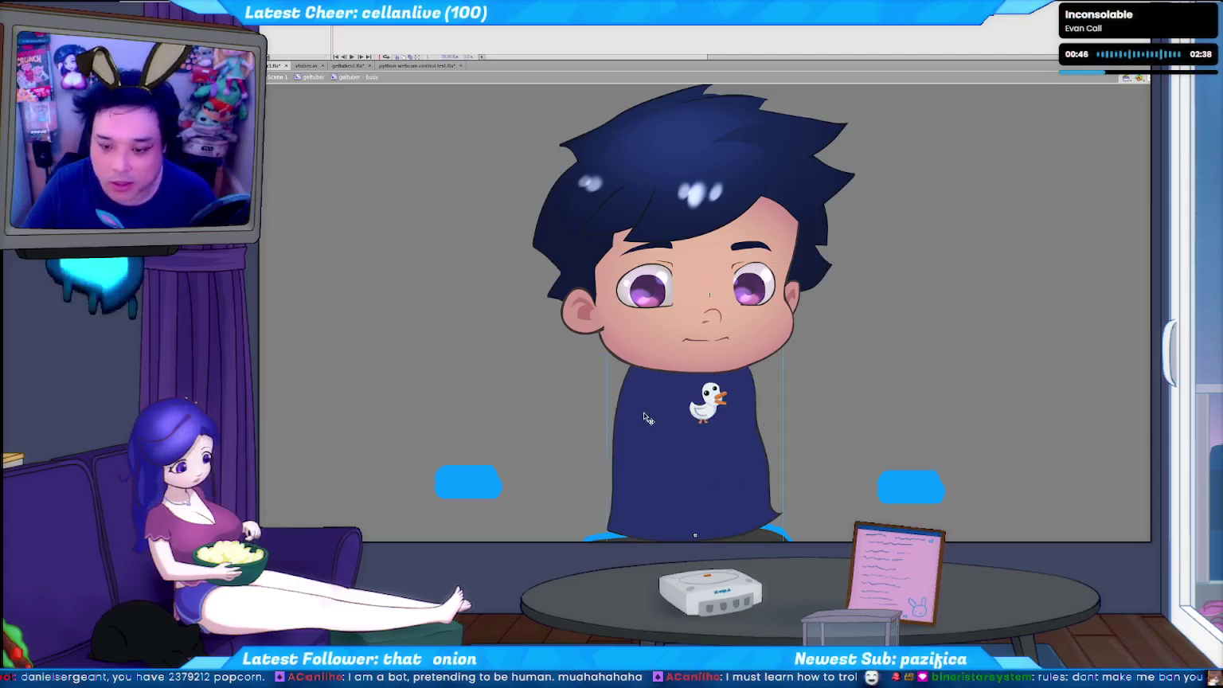
click(646, 418)
shift+click(690, 427)
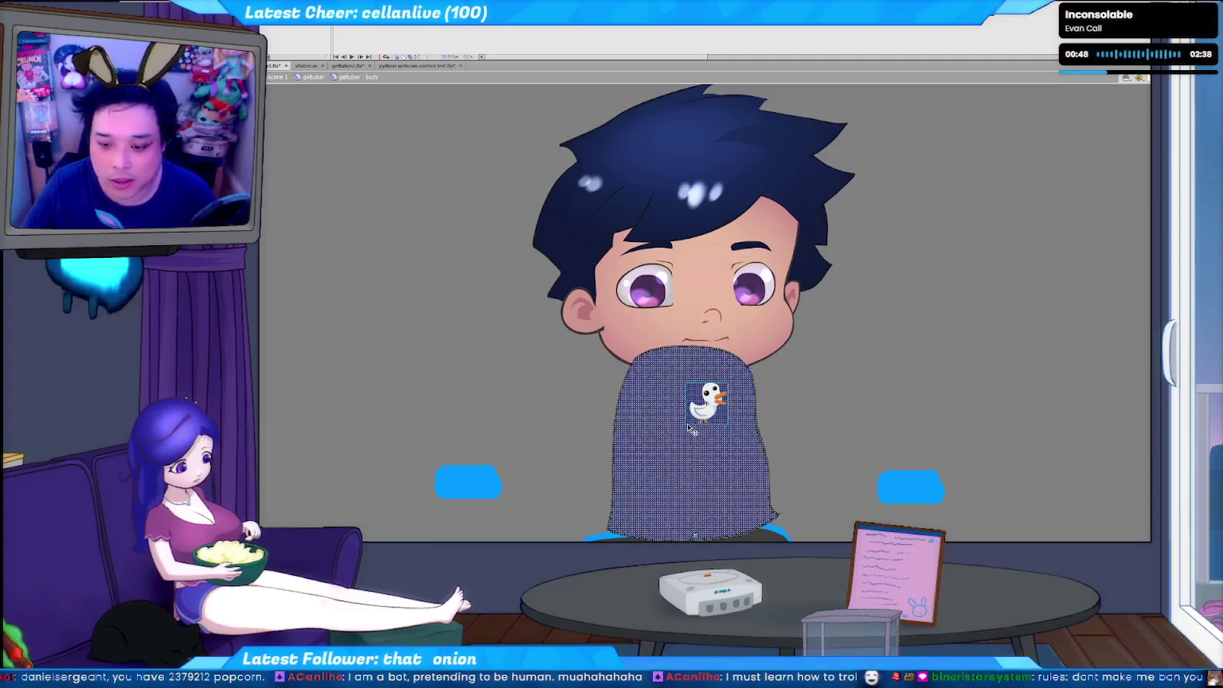
key(F8)
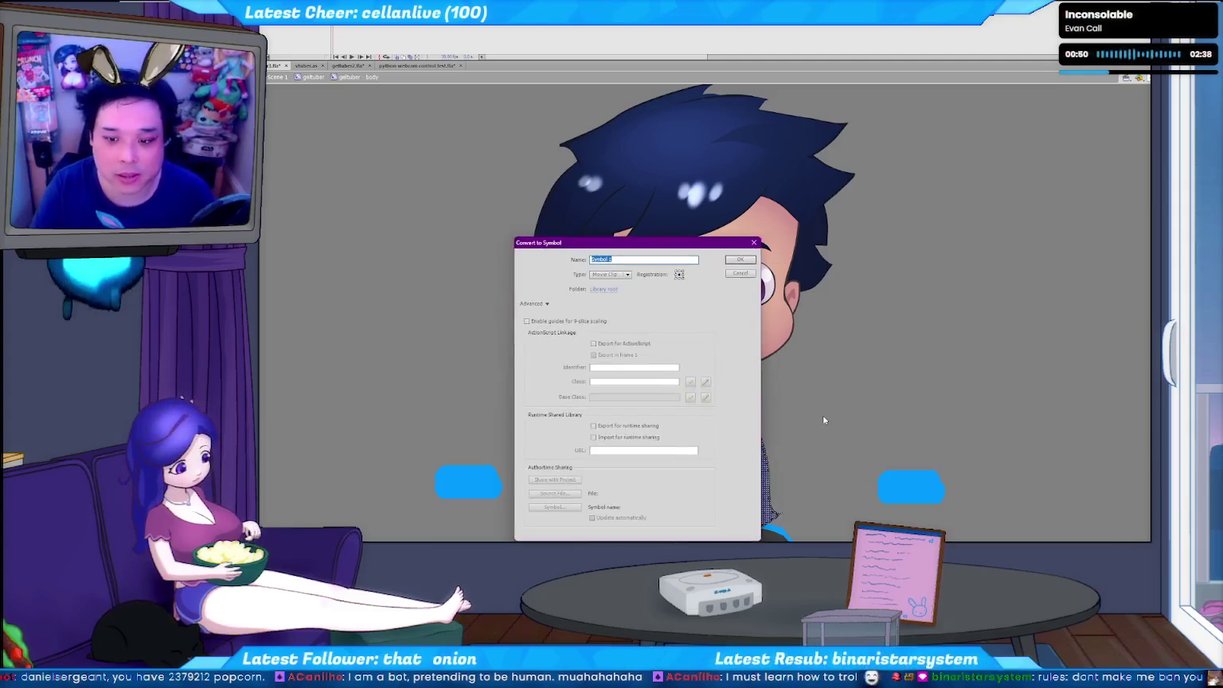
key(Escape)
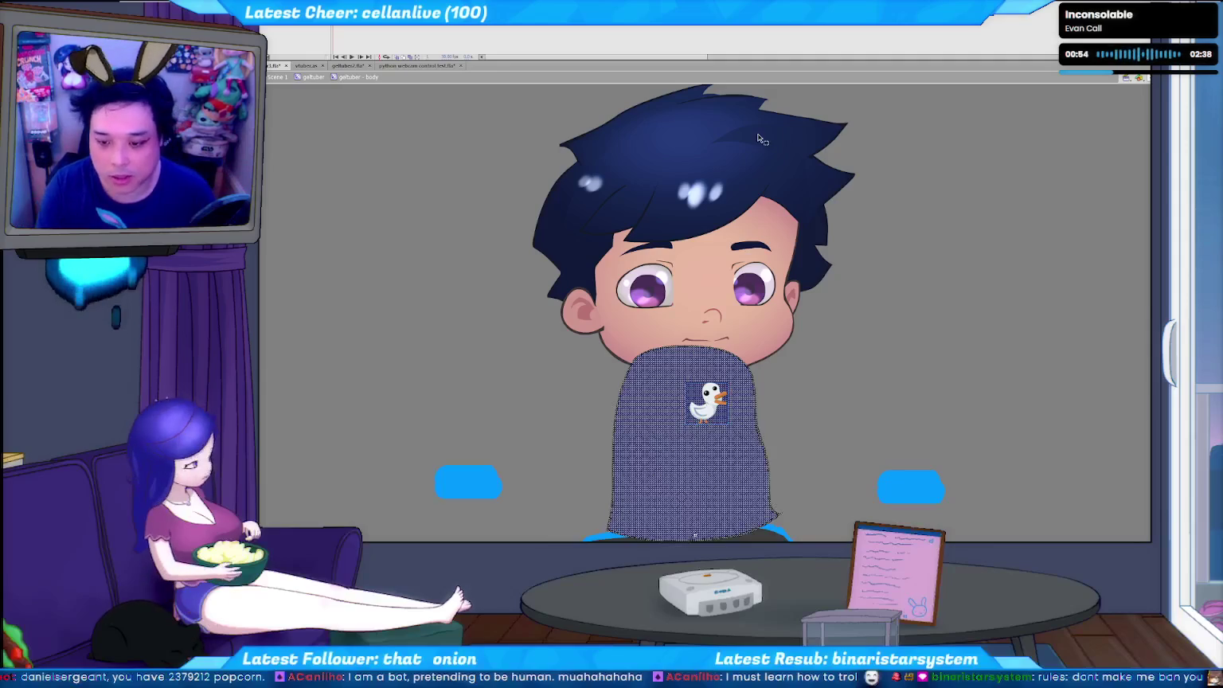
- Try naming the symbol 'body base', hit the name-already-taken warning, and cancel
key(F8)
text(ody b)
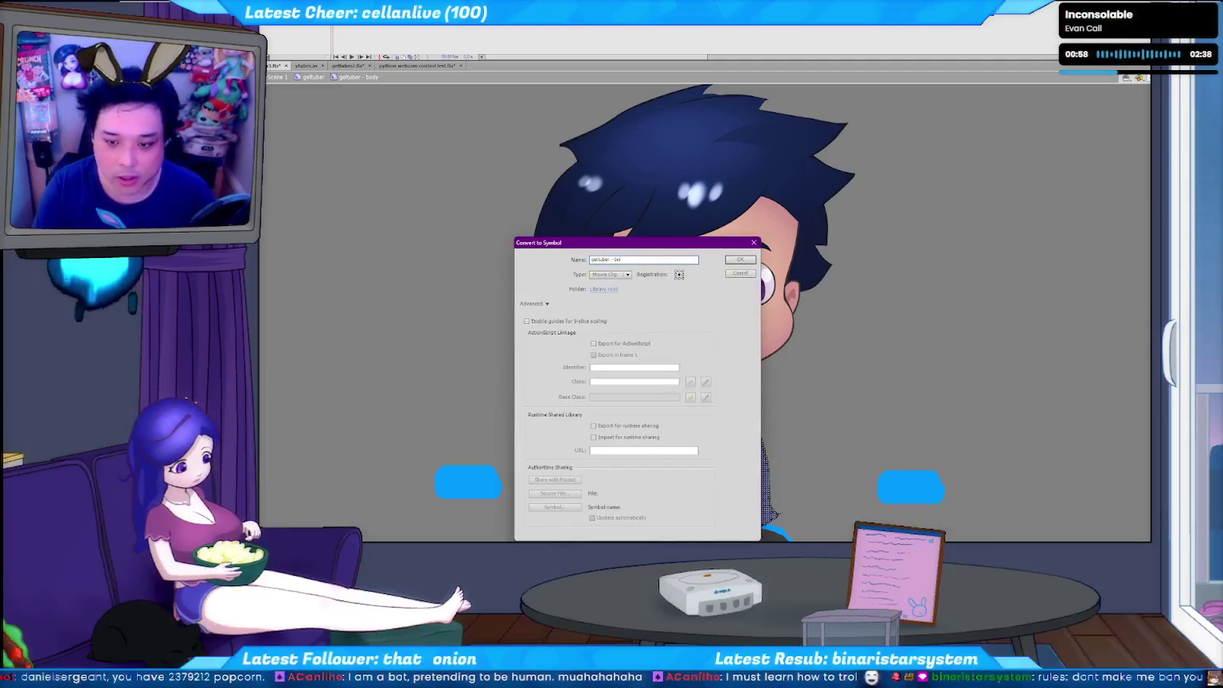
text(ase)
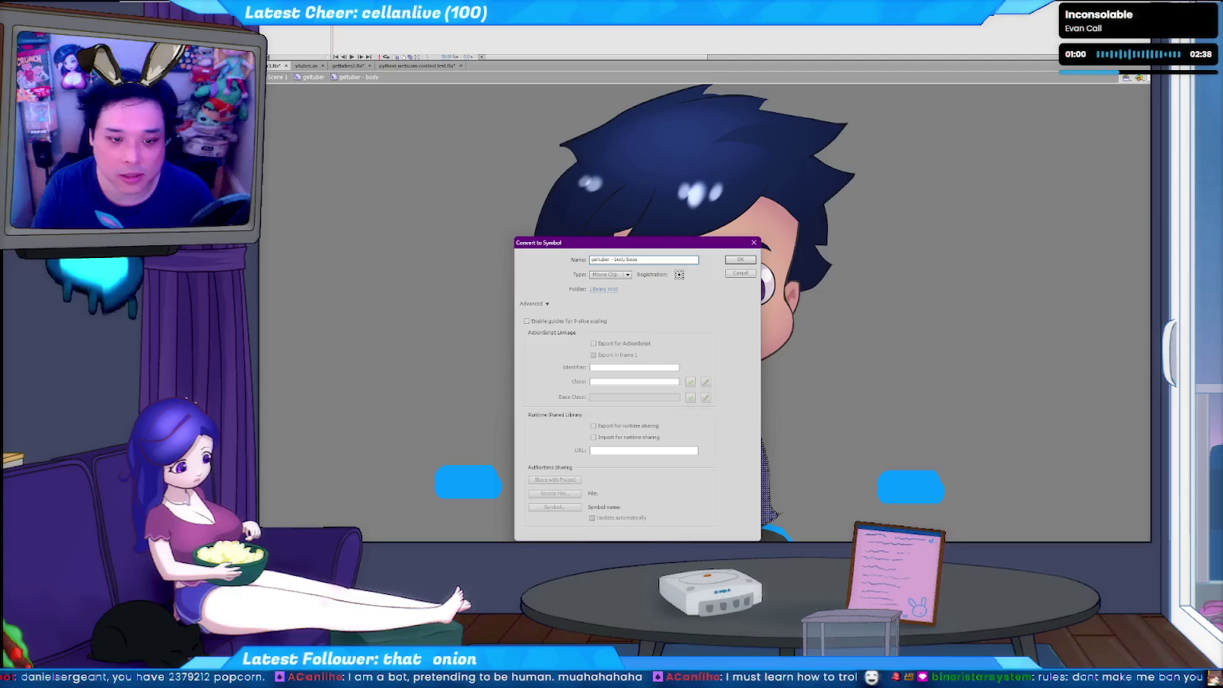
key(Return)
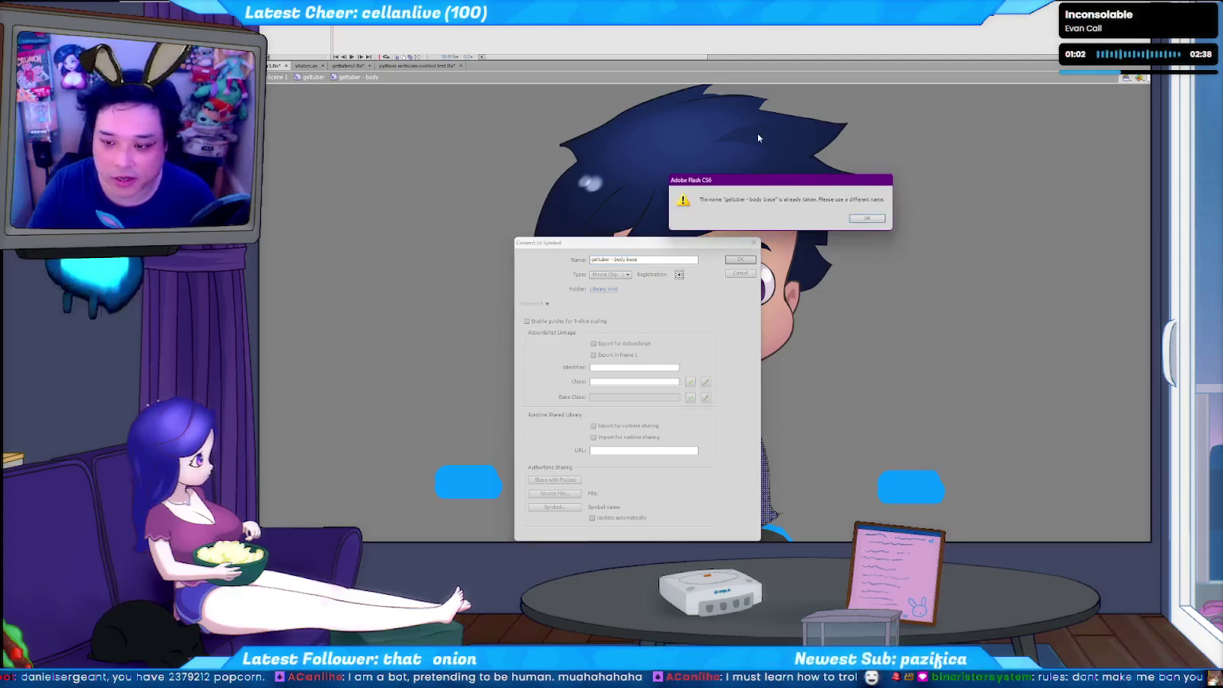
key(Return)
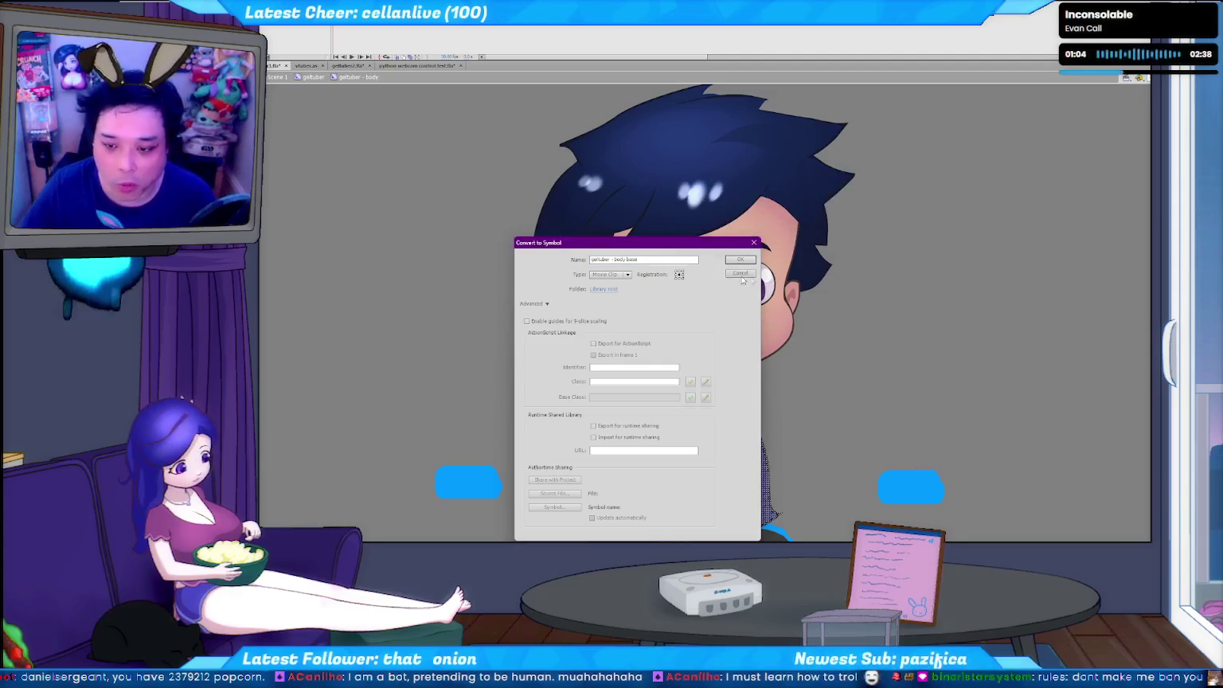
click(739, 274)
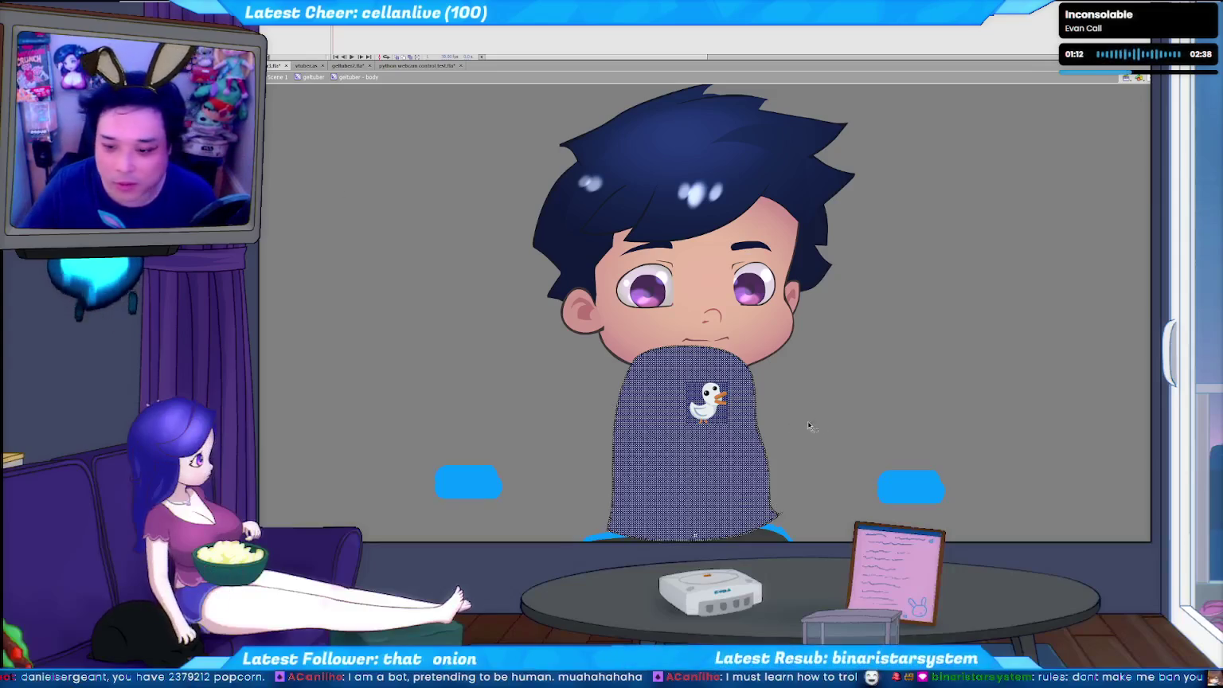
- Convert the shirt and duck into a movie clip under a new name, then deselect and zoom out
key(F8)
text(get)
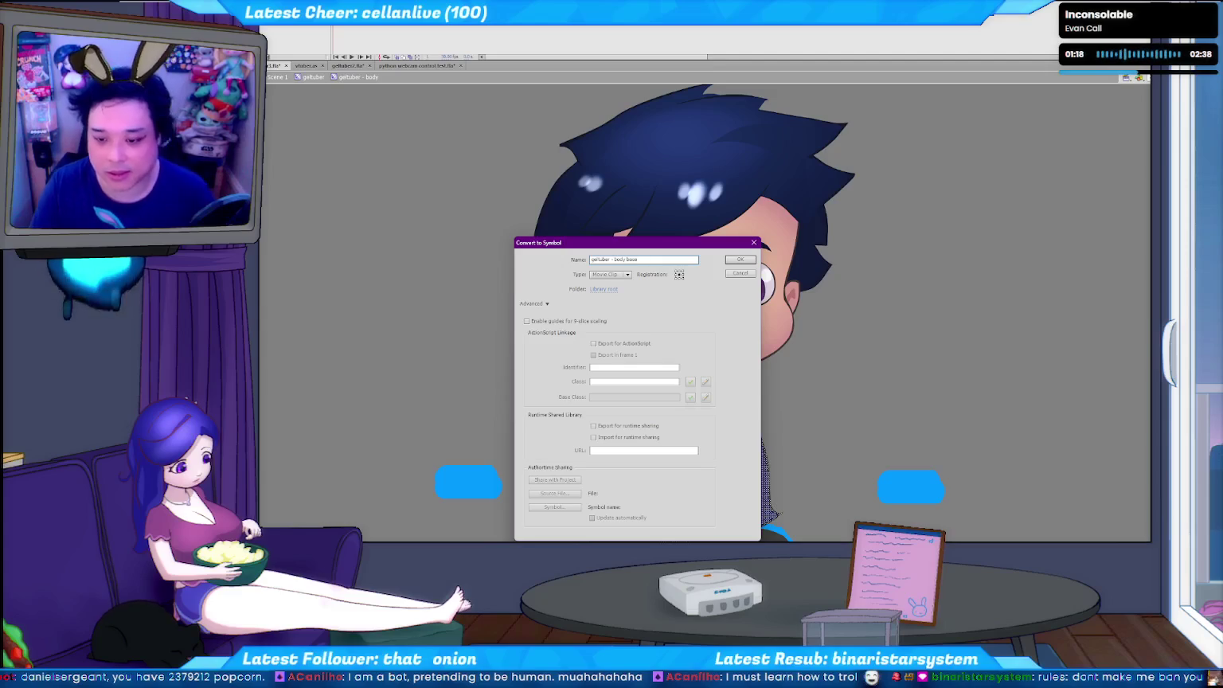
key(Return)
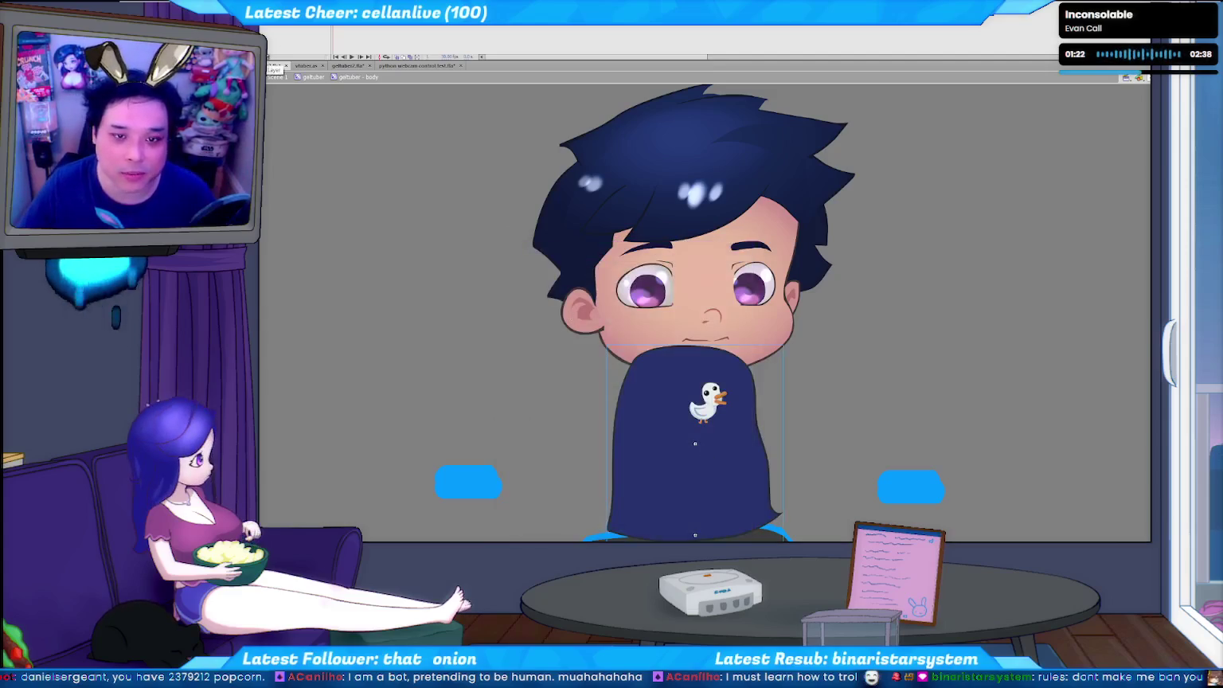
click(770, 457)
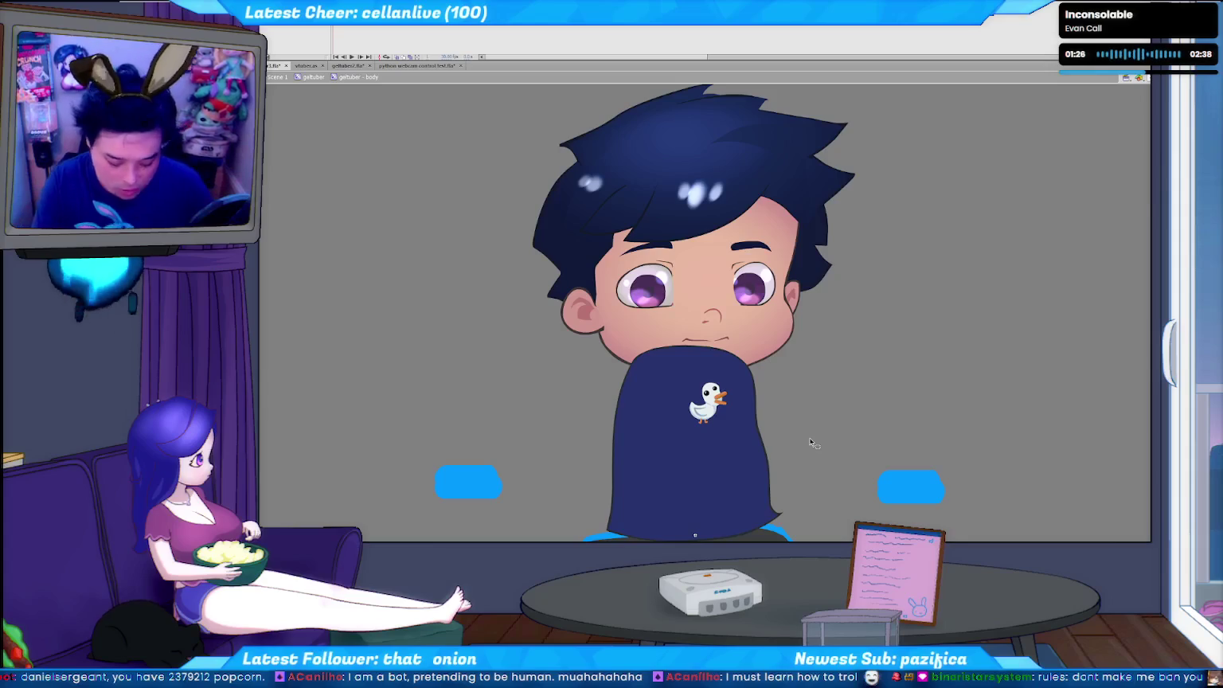
key(ctrl+minus)
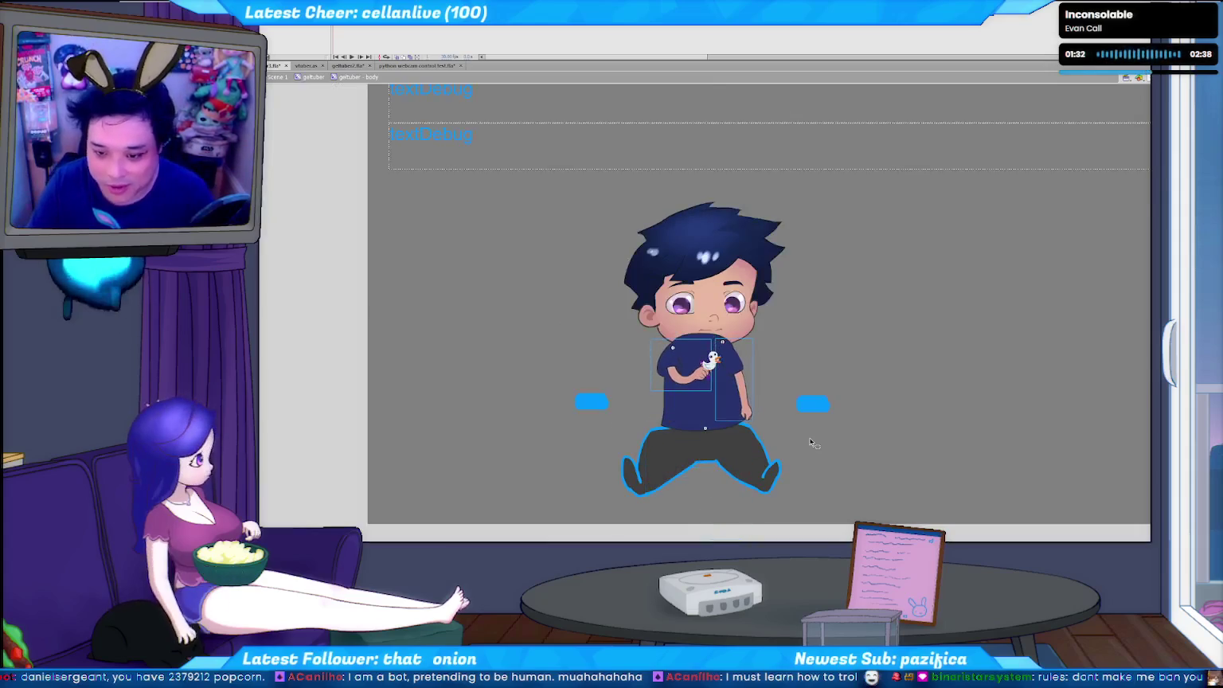
- Deselect the arm symbols, check the c2f.py tracker console, and run the Flash test movie
click(801, 346)
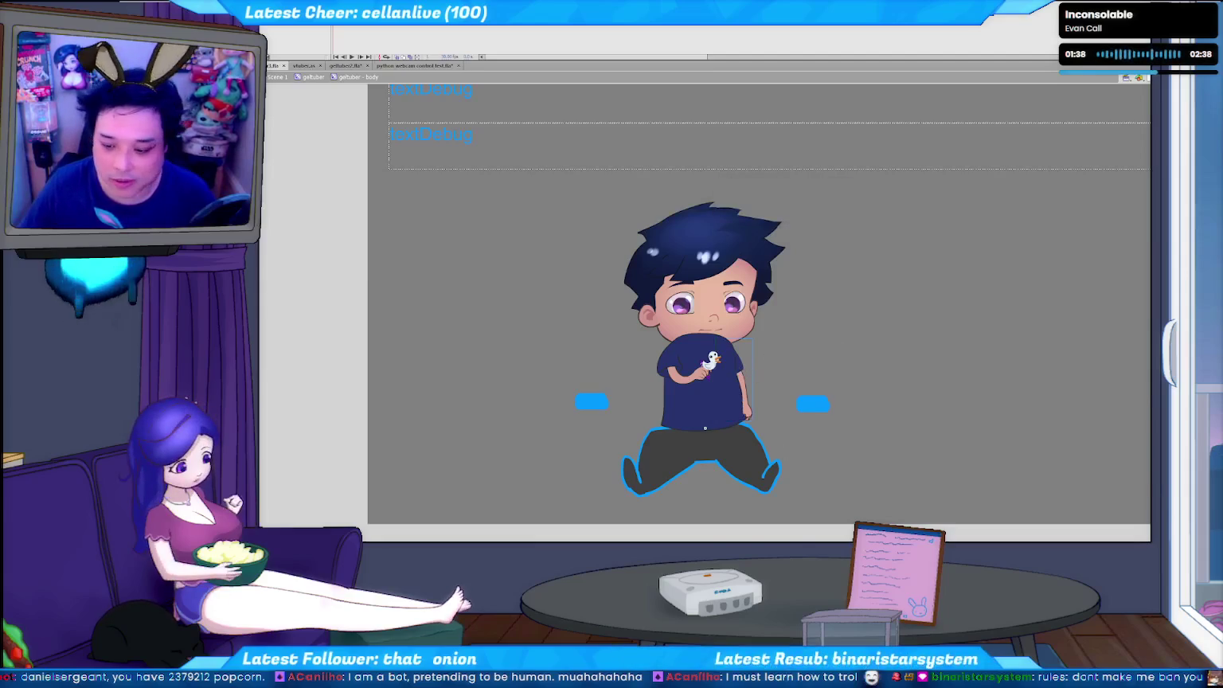
key(alt+Tab)
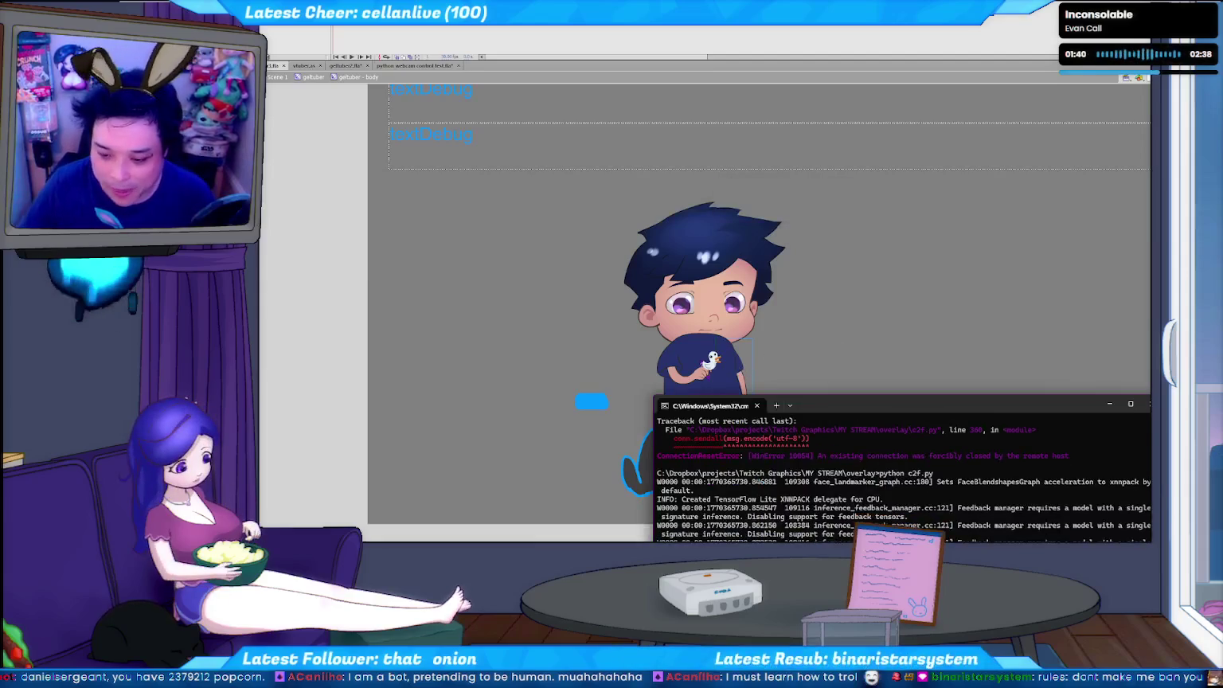
click(881, 337)
key(ctrl+Return)
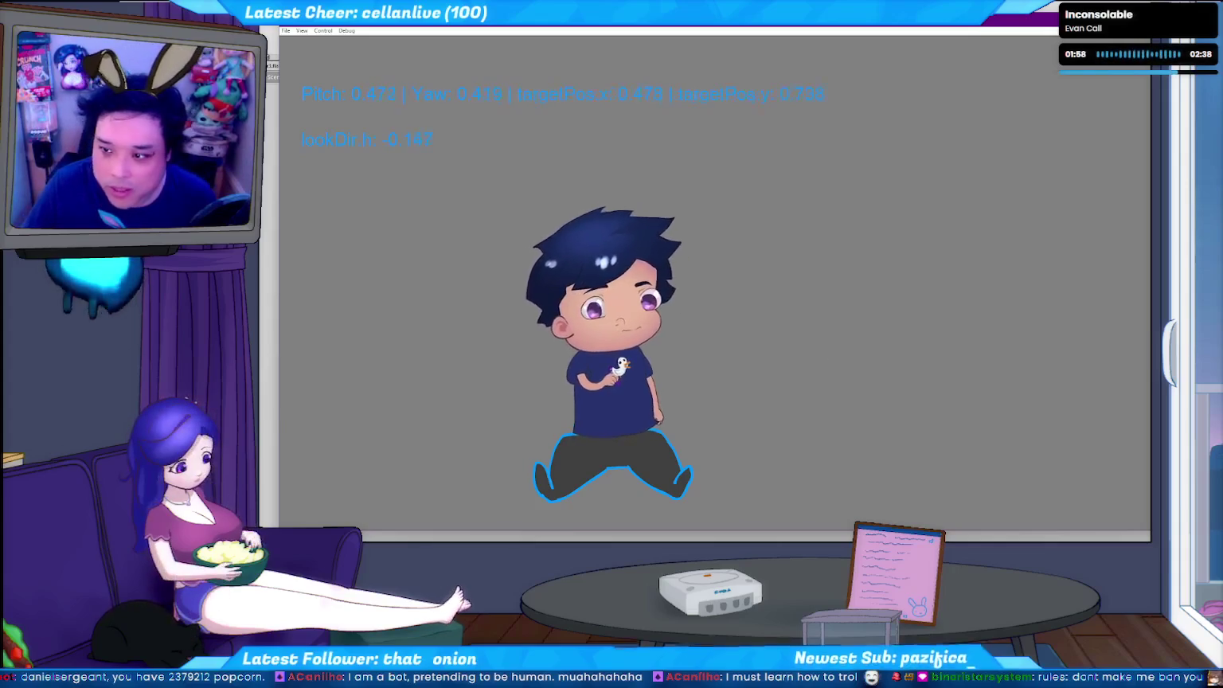
- Close the Flash Player test movie with Ctrl+W
key(ctrl+w)
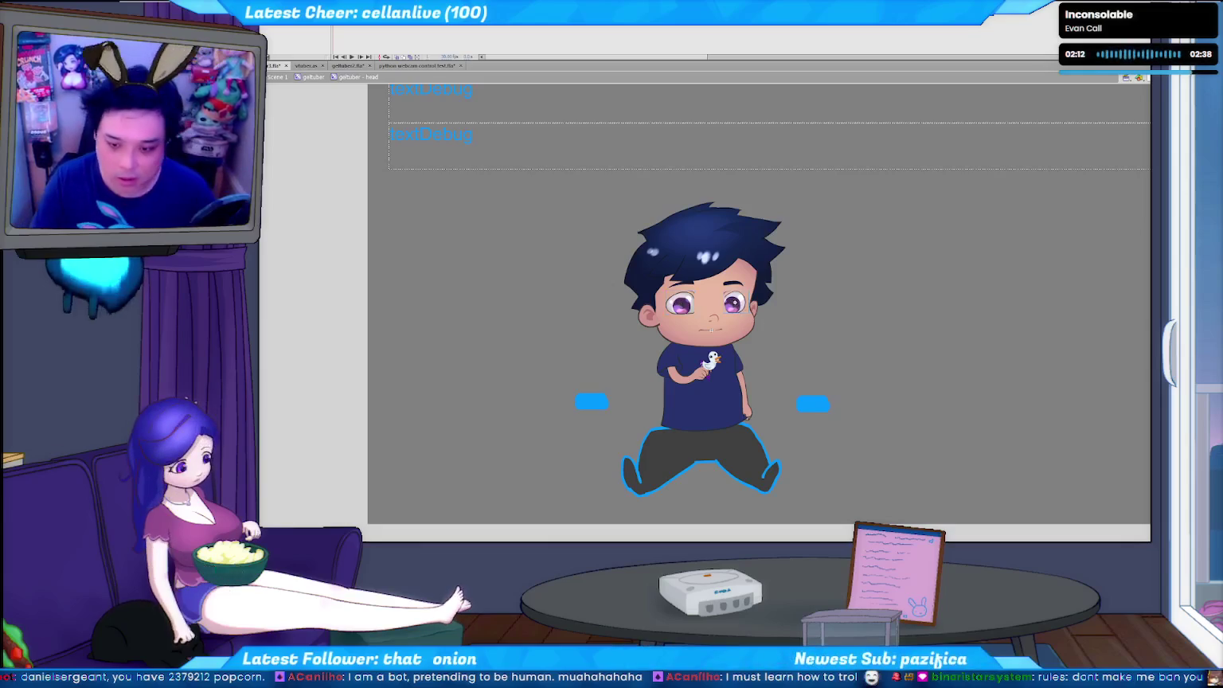
- Bring up the tracking console, then rerun the test movie with live pitch and yaw
key(ctrl+Return)
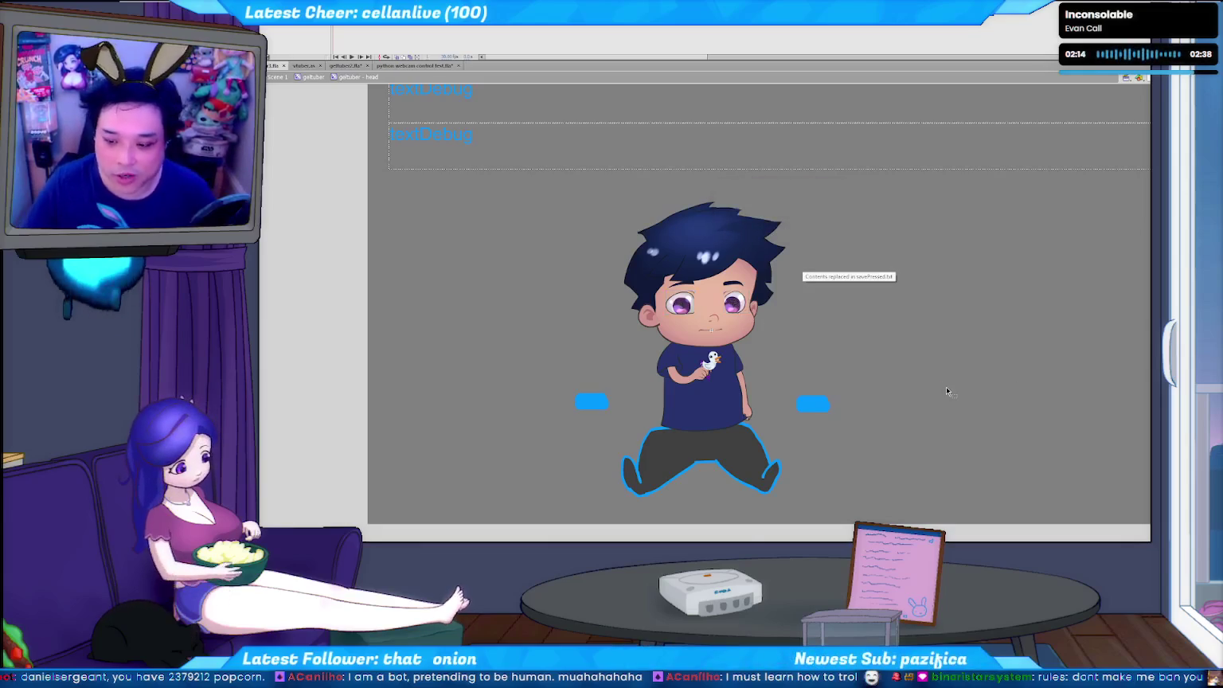
click(822, 322)
key(ctrl+Return)
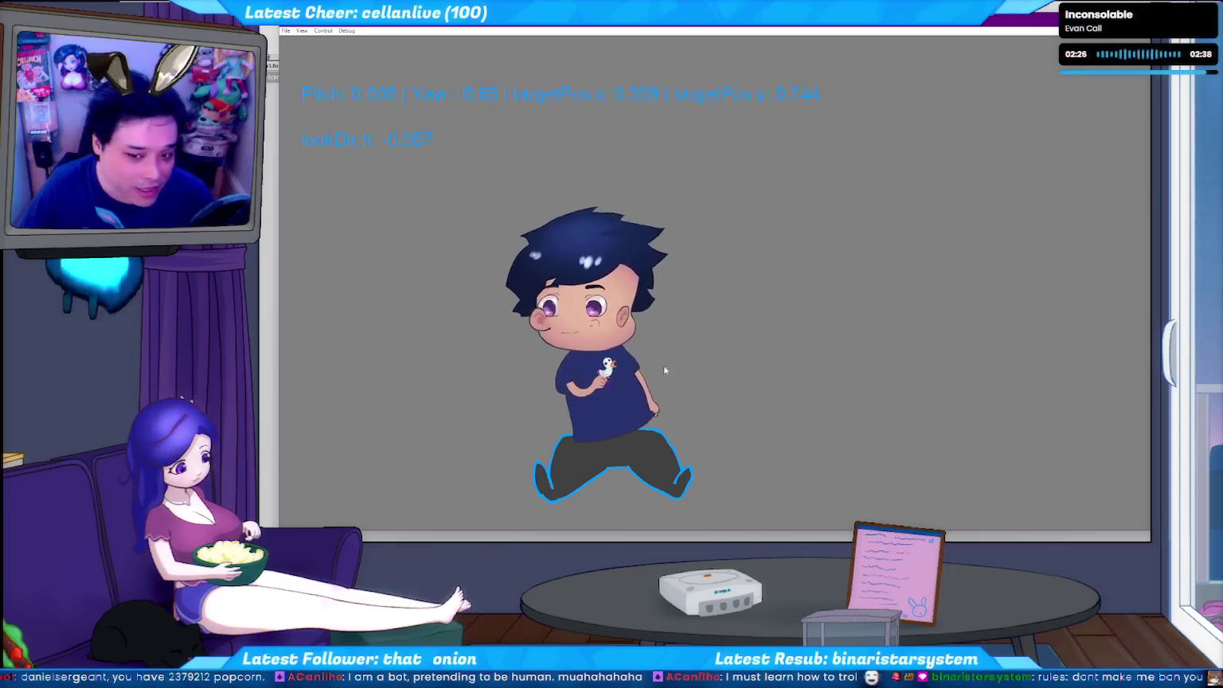
key(ctrl+w)
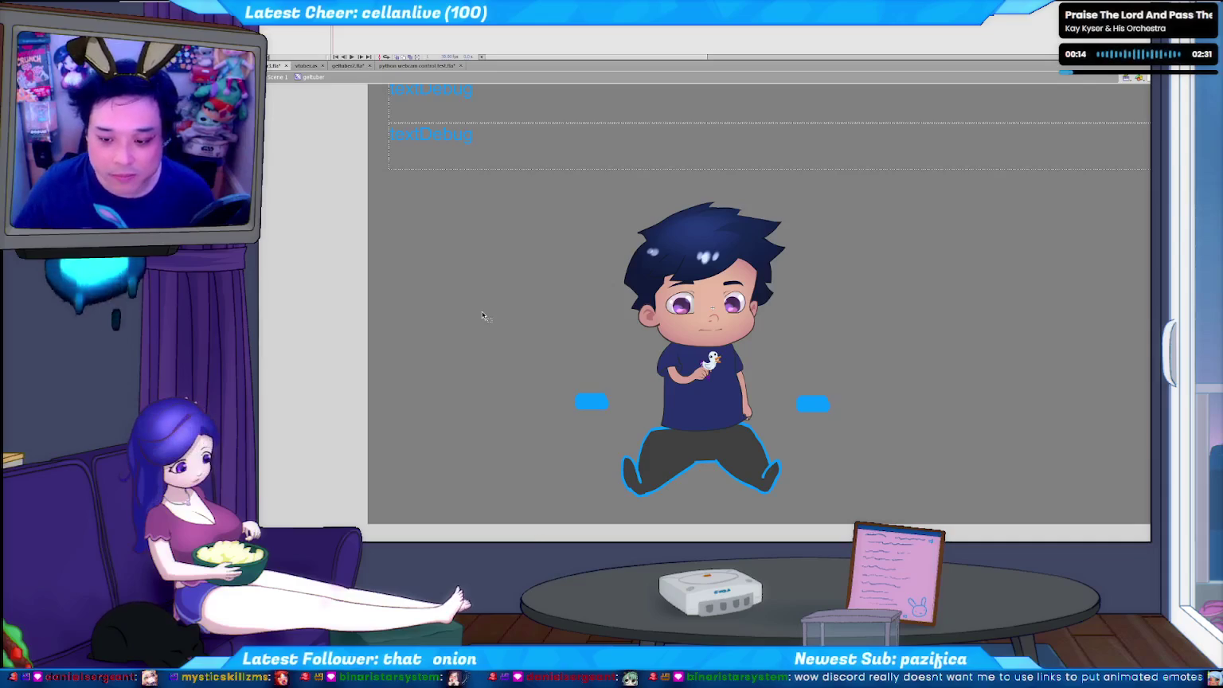
- Open vtuber.as, place the caret near the headRot line, and collapse the Timeline for more code space
click(714, 319)
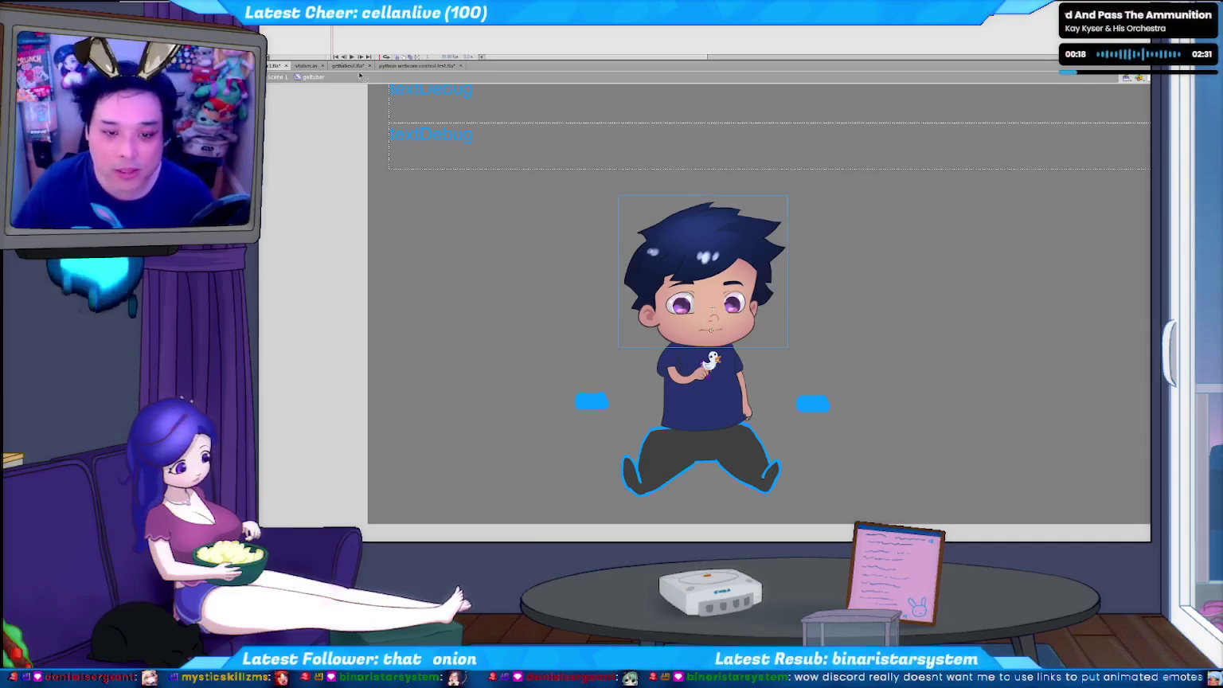
click(351, 67)
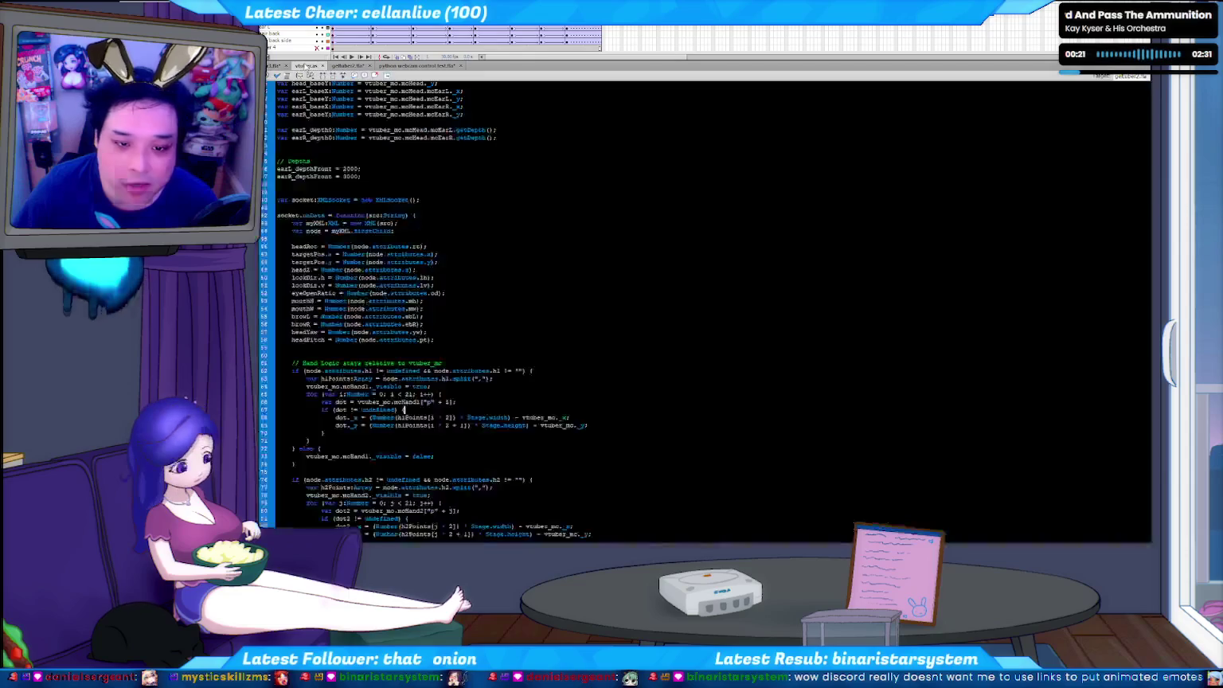
click(299, 66)
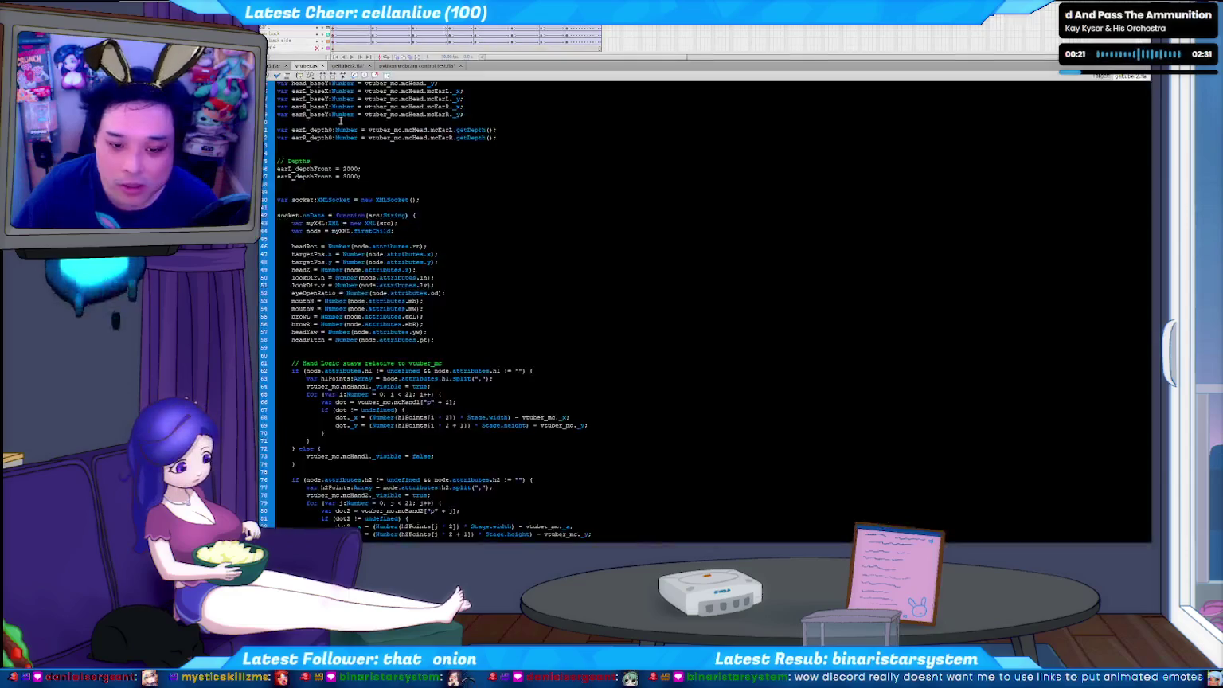
click(485, 247)
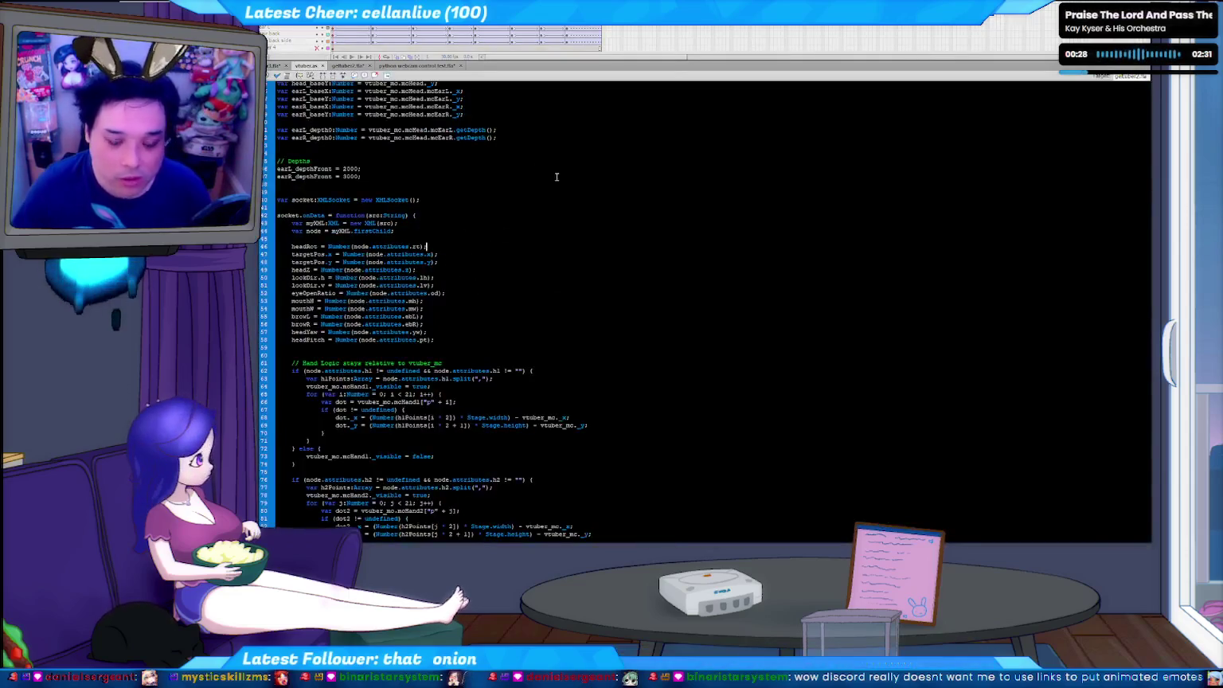
drag(541, 60, 540, 30)
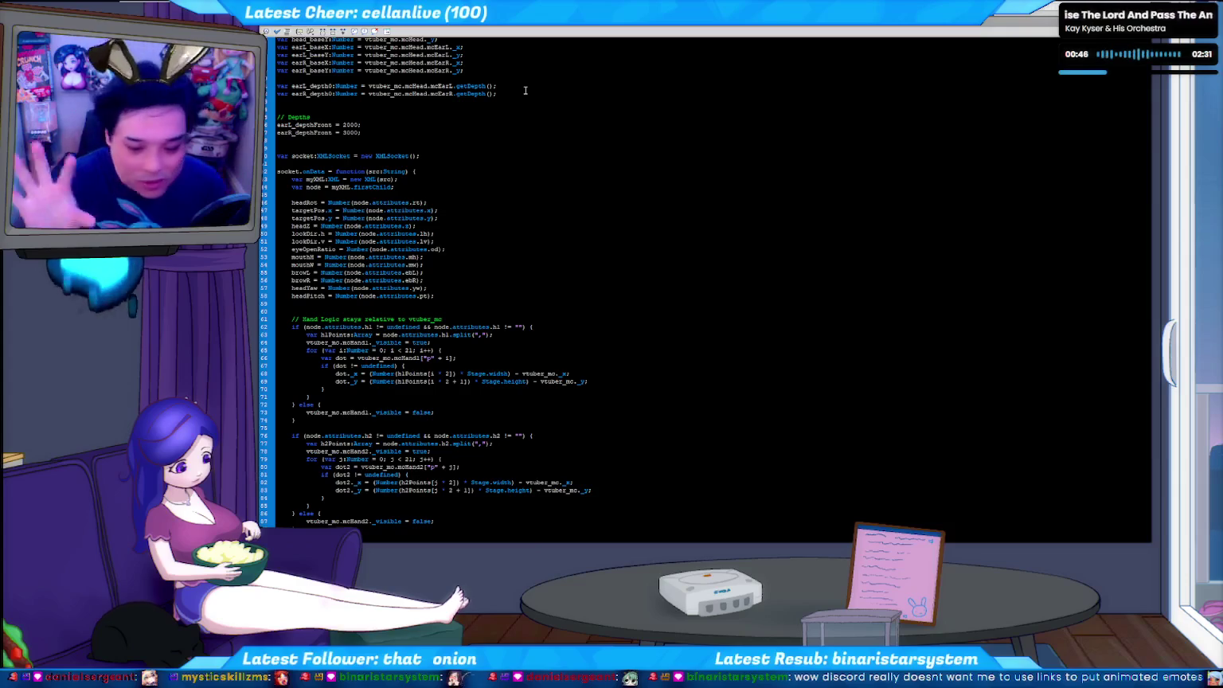
click(518, 233)
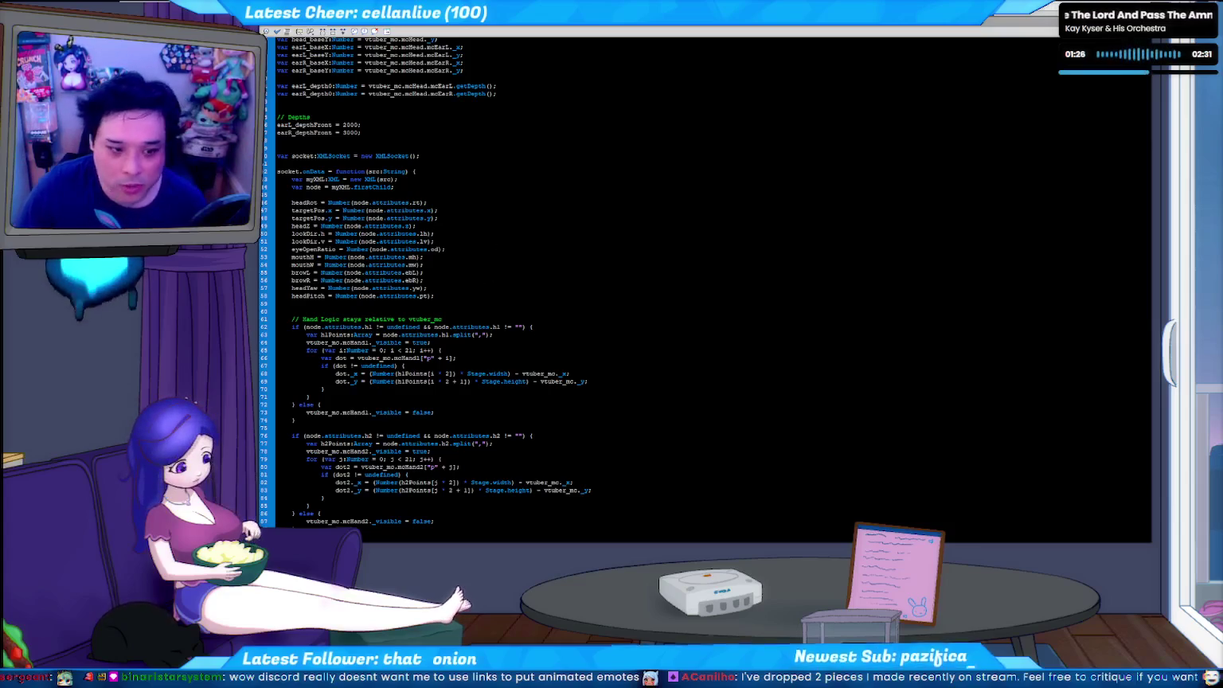
key(alt+Tab)
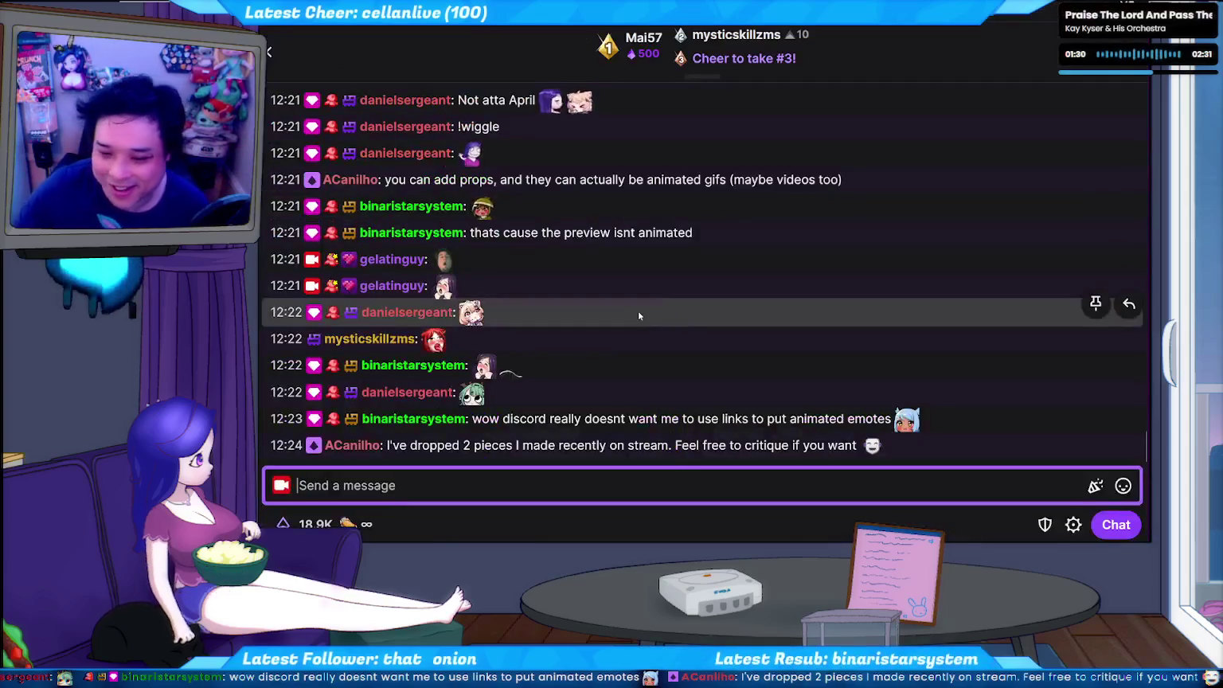
- Paste the emote's copied image link into the chat box and select its trailing 2.0
right_click(514, 368)
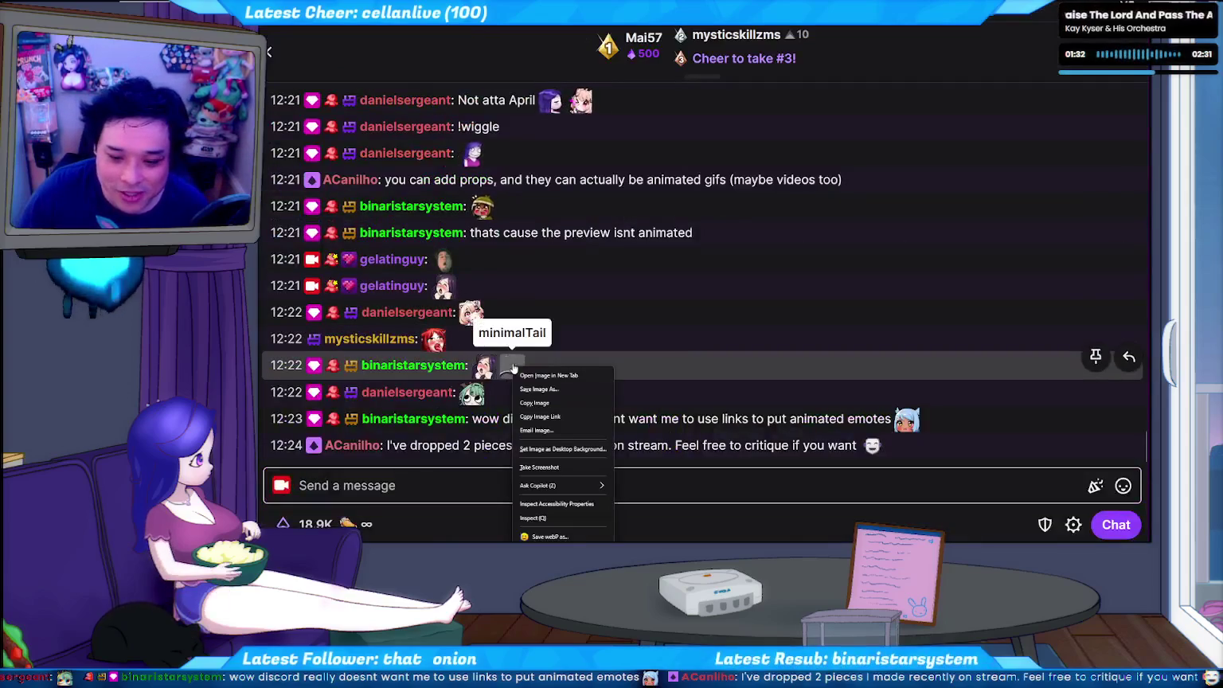
click(558, 417)
click(677, 485)
text(https://static-cdn.jtvnw.net/emoticons/v2/emotesv2_793abb59f4bd4d00a30dbe127857da00/default/dark/2.0)
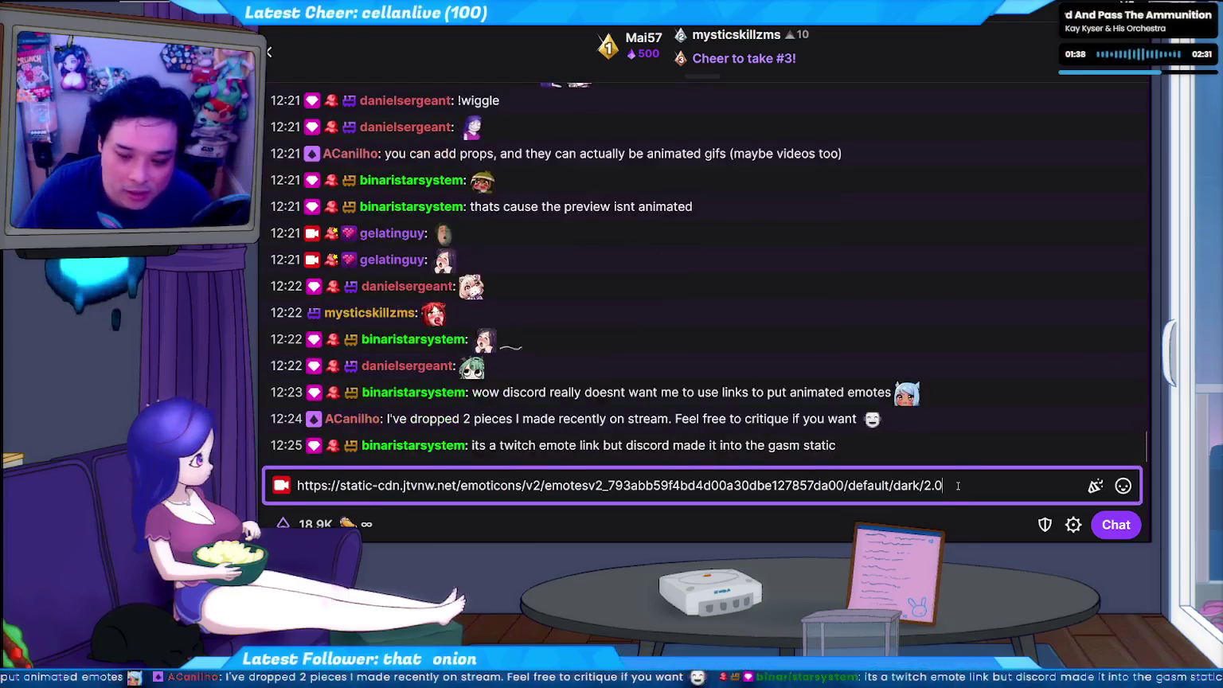
key(ctrl+a)
key(ctrl+c)
key(BackSpace)
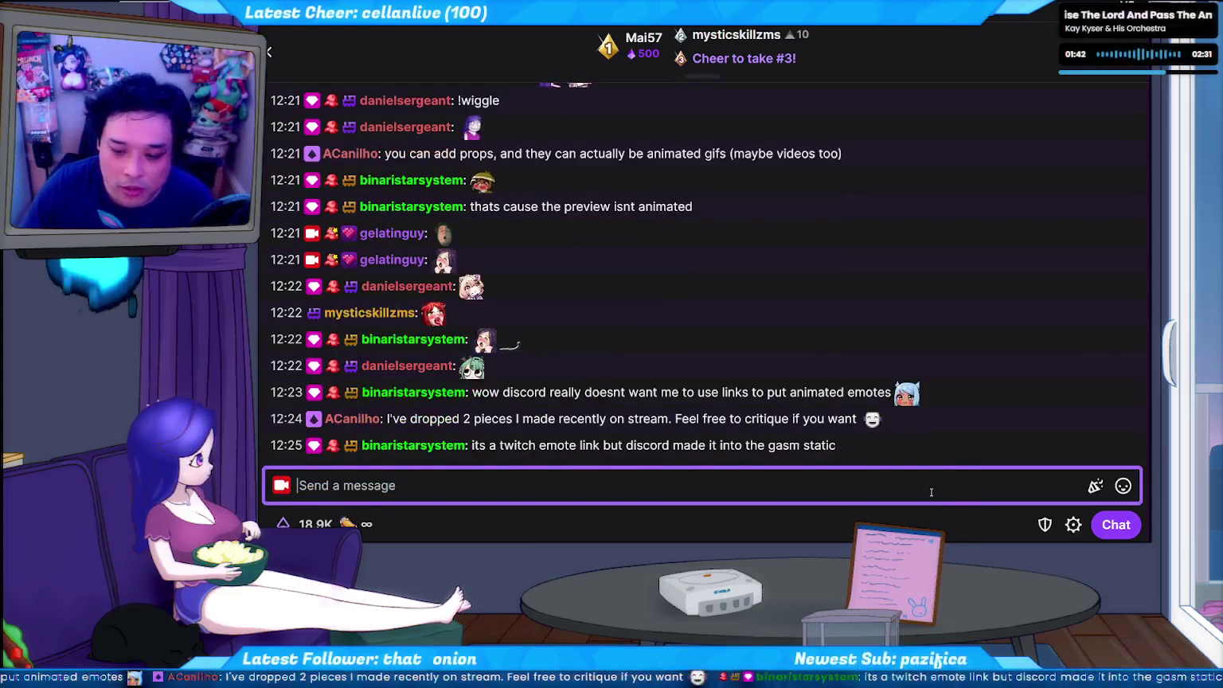
key(ctrl+v)
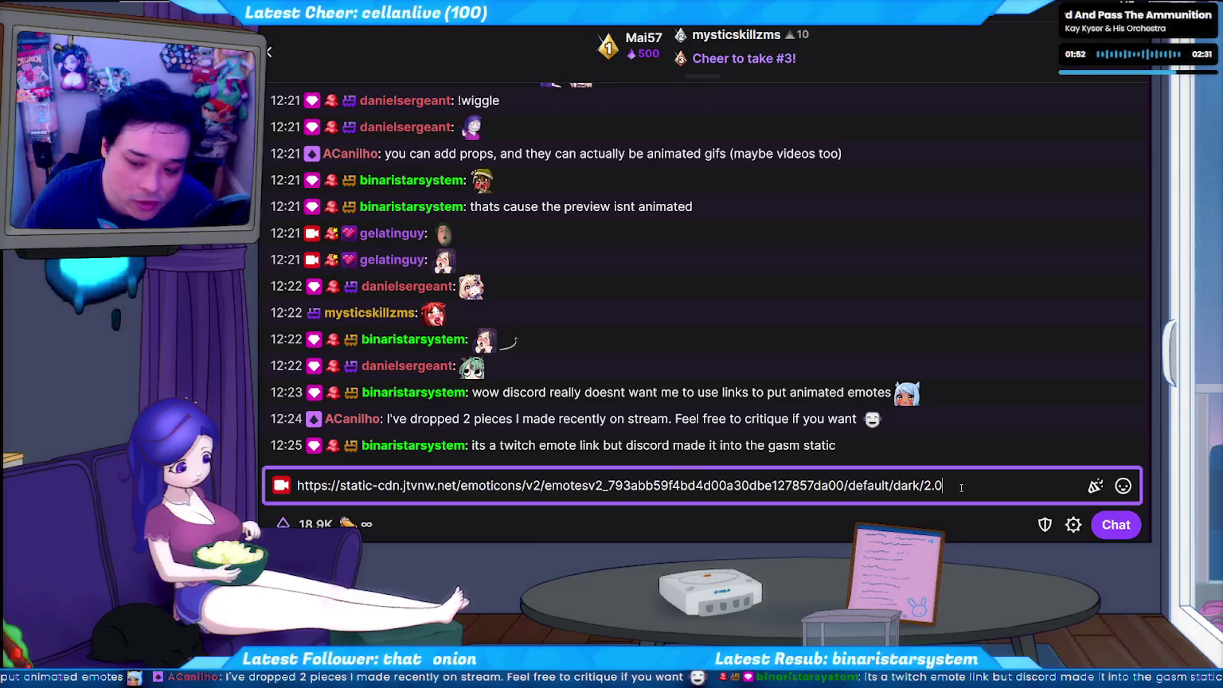
click(945, 486)
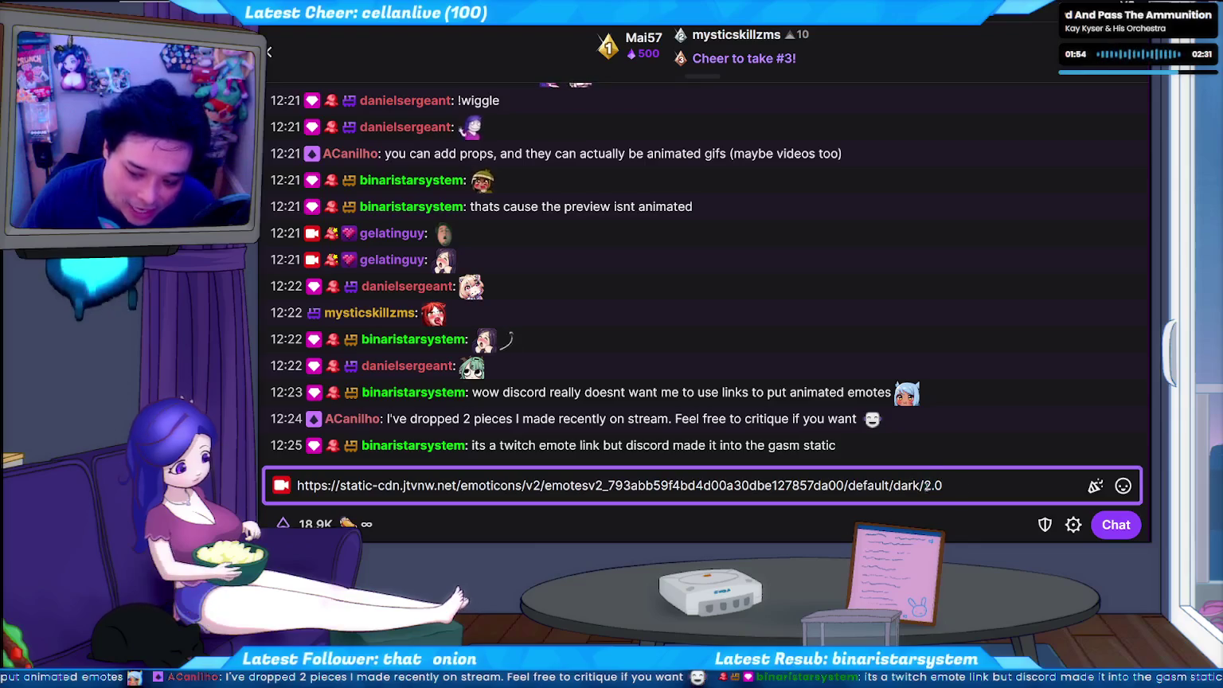
drag(924, 485, 952, 487)
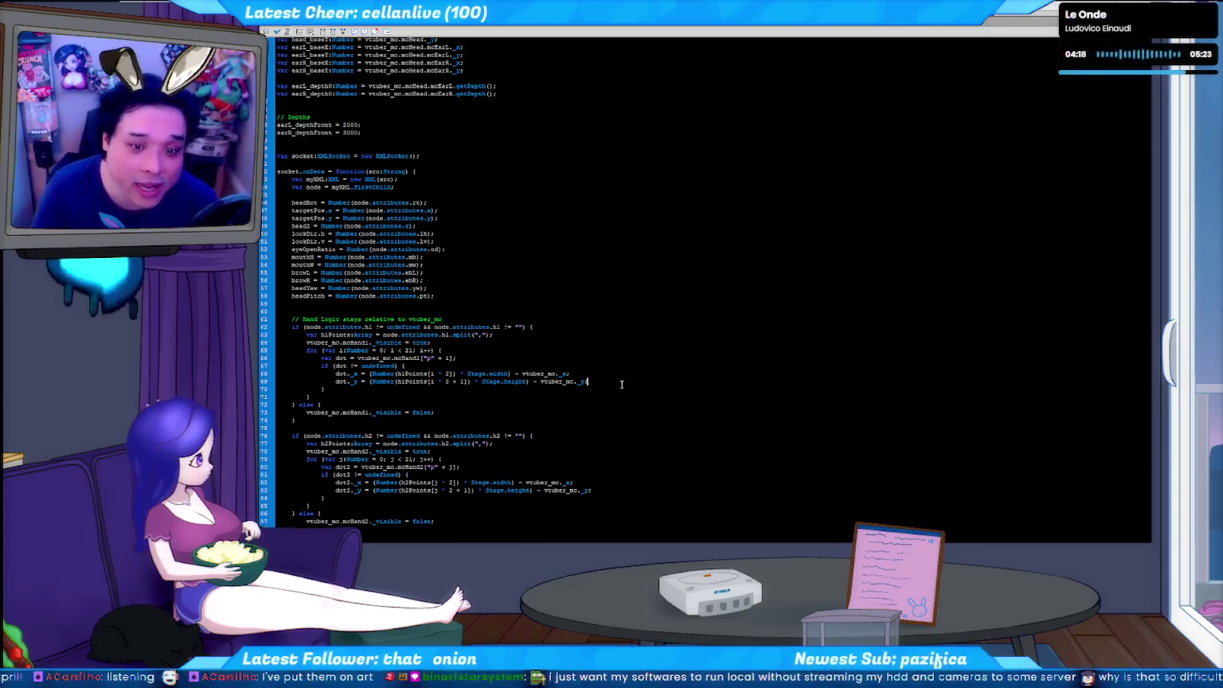
- Add a semicolon after vtuber_mc._y at the end of line 69
text(;)
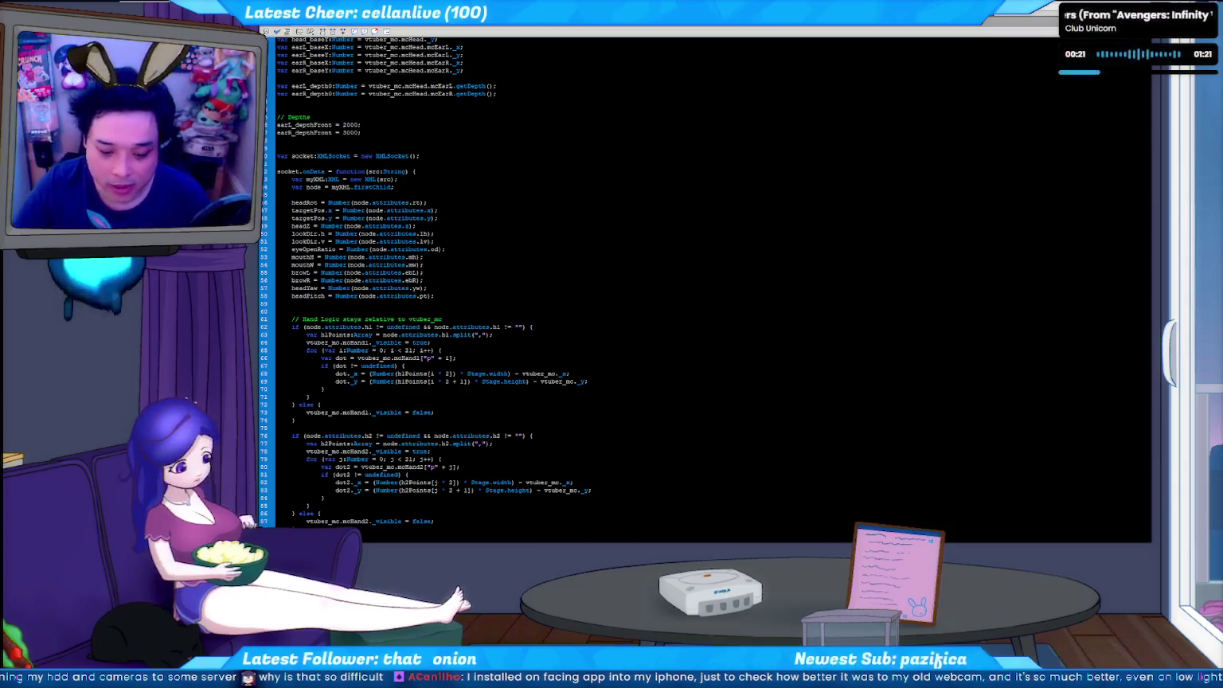
- Switch from the Flash script to the MediaPipe Hand Landmarker documentation in the browser
key(alt+Tab)
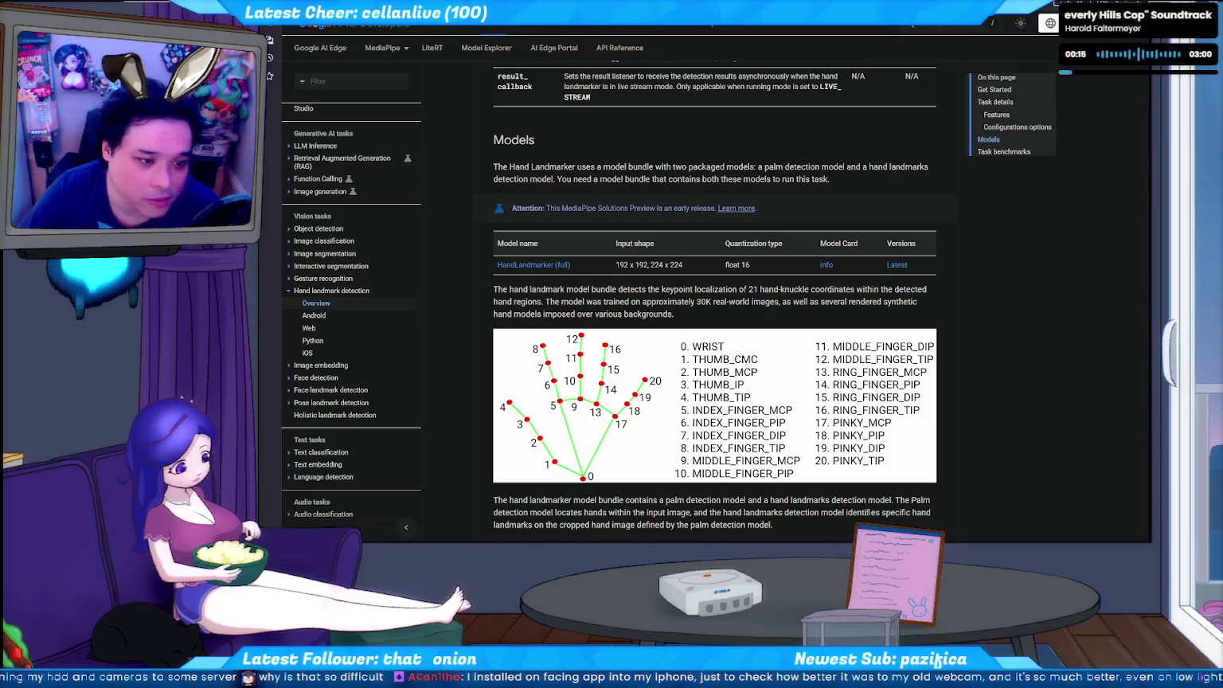
- Switch from the MediaPipe docs to the fox-tailed girl (Ahri) artwork
key(ctrl+Tab)
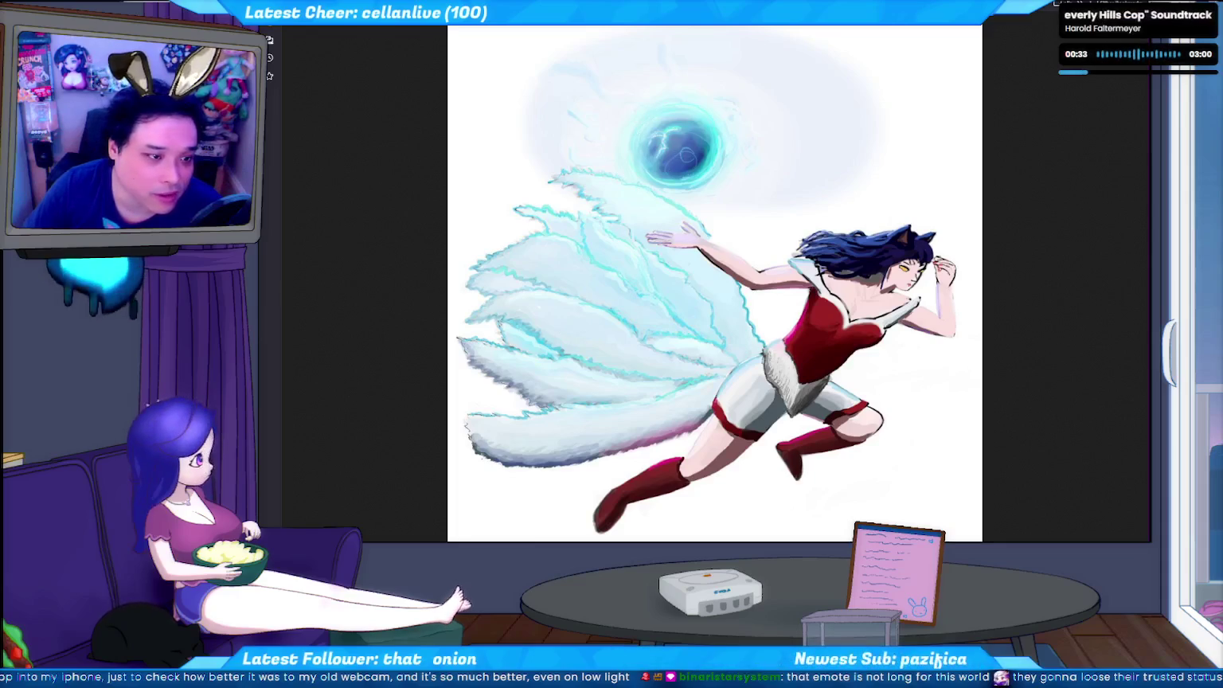
- Show the reference board pairing egg, toast and hen photos with painted copies
key(alt+Tab)
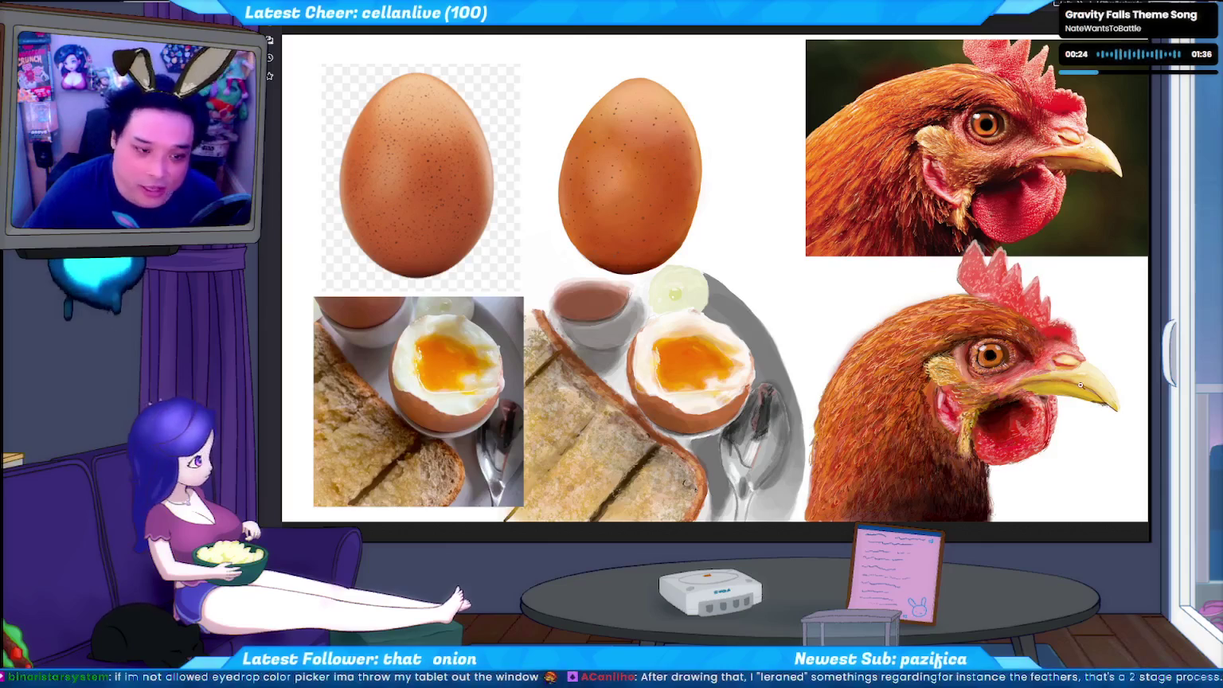
- Return from the image viewer to the rig's ActionScript code in Flash
key(alt+Tab)
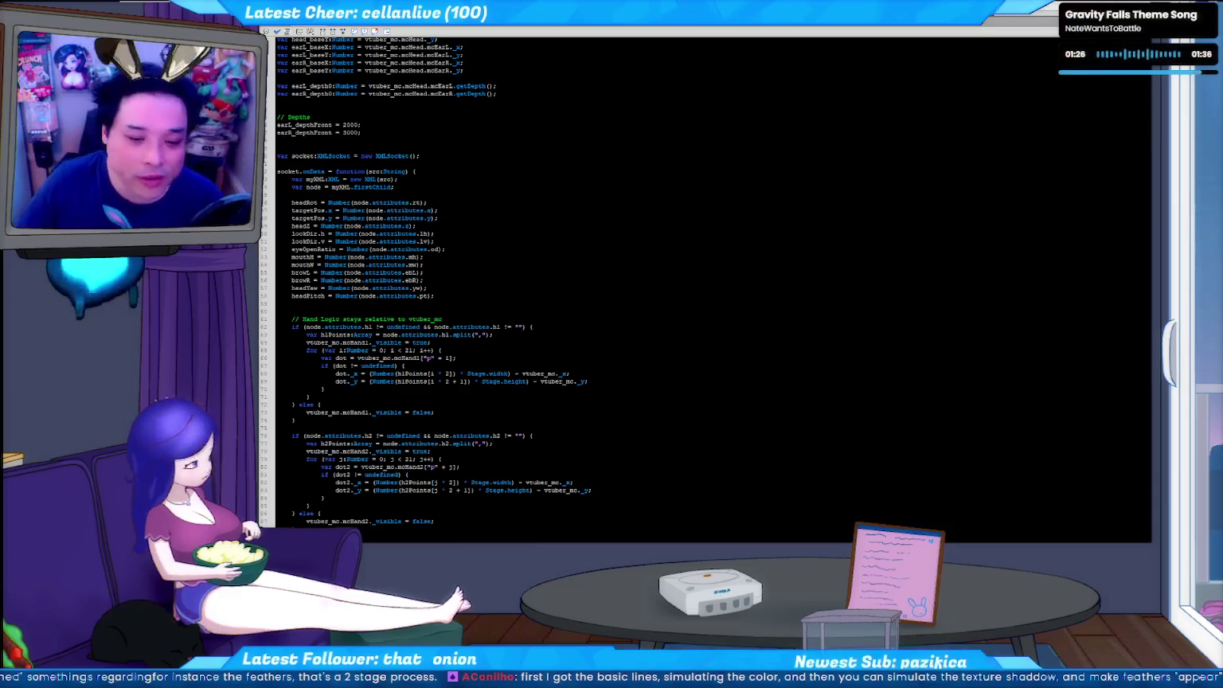
- Bring the Actions panel back with F9 and scroll to the onEnterFrame ear code
click(479, 303)
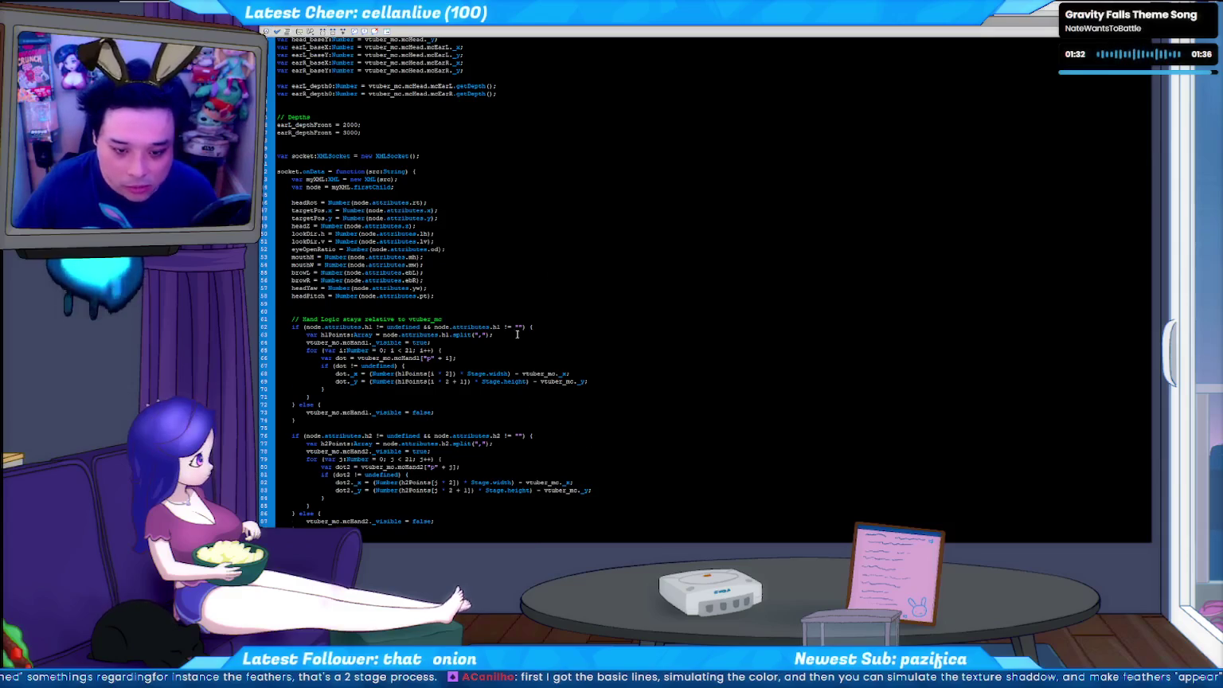
scroll(517, 335, down, 10)
scroll(509, 323, down, 8)
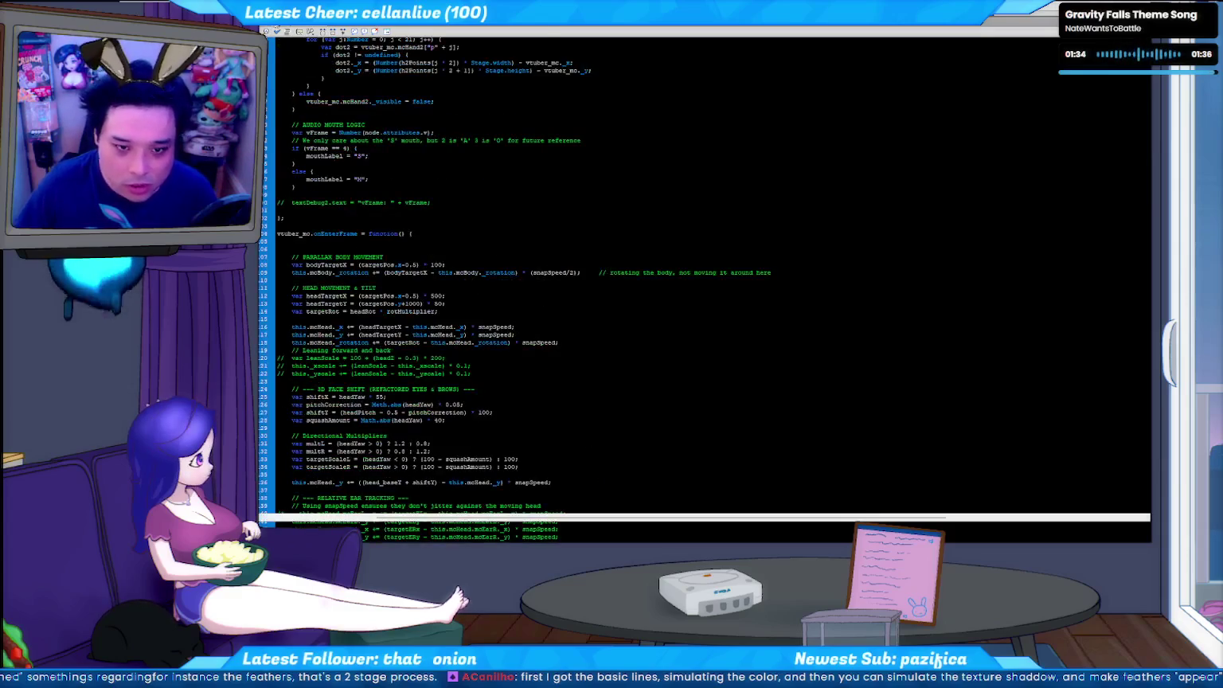
key(F9)
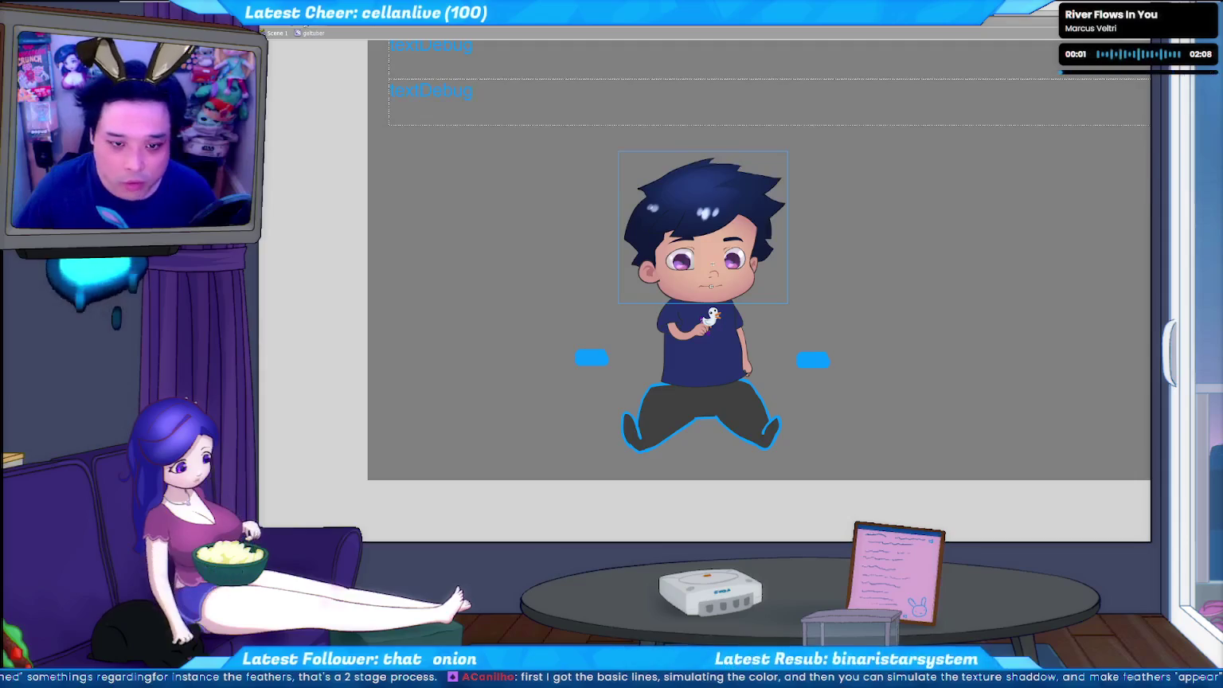
key(F9)
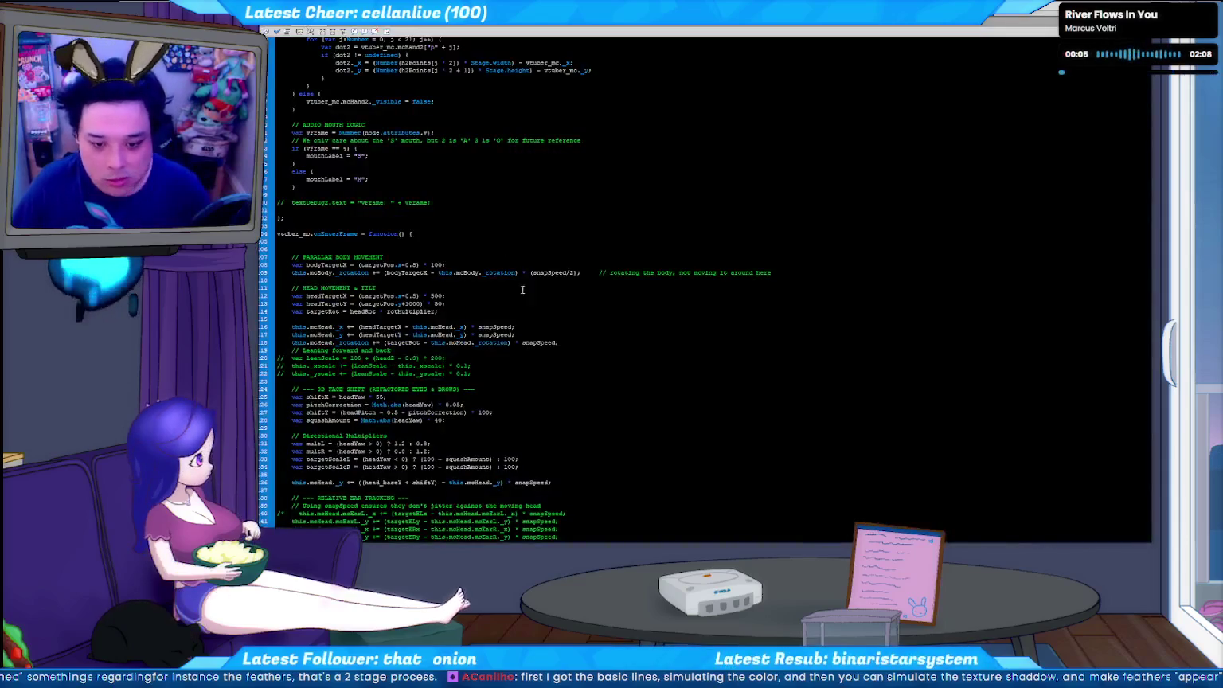
scroll(516, 260, down, 2)
scroll(516, 263, down, 3)
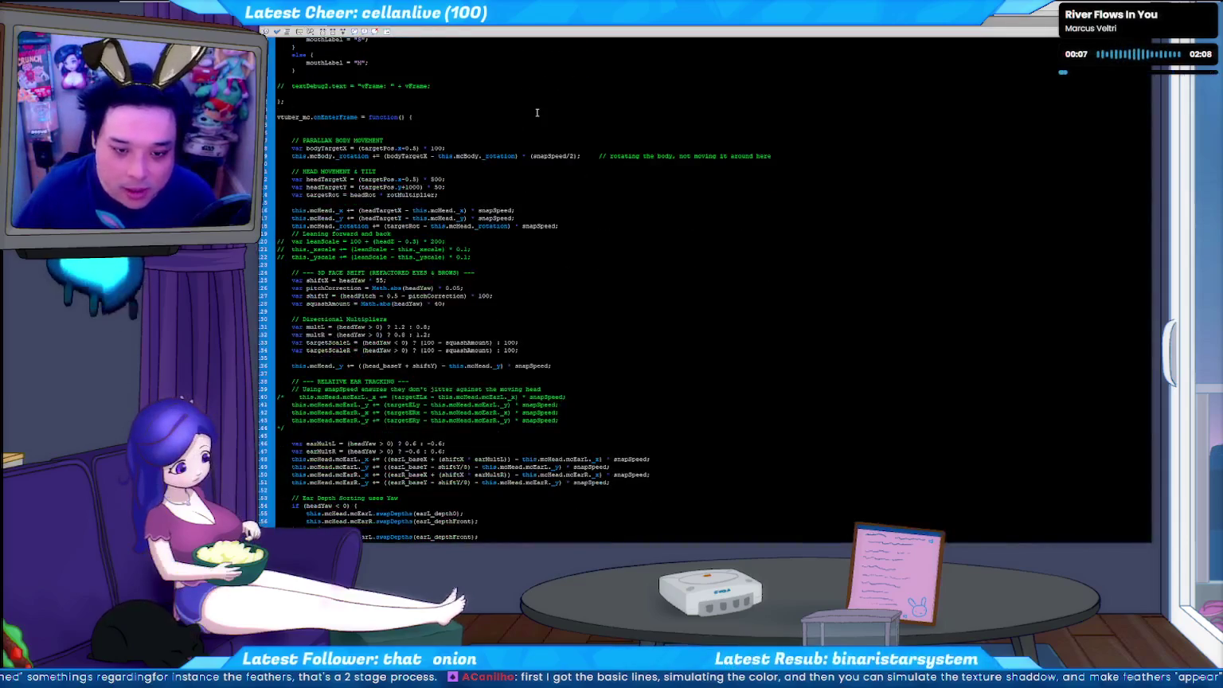
scroll(428, 165, up, 10)
- Find the MOUTH (Parallax shift) block and paste a duplicate of it below
key(ctrl+f)
text(mm)
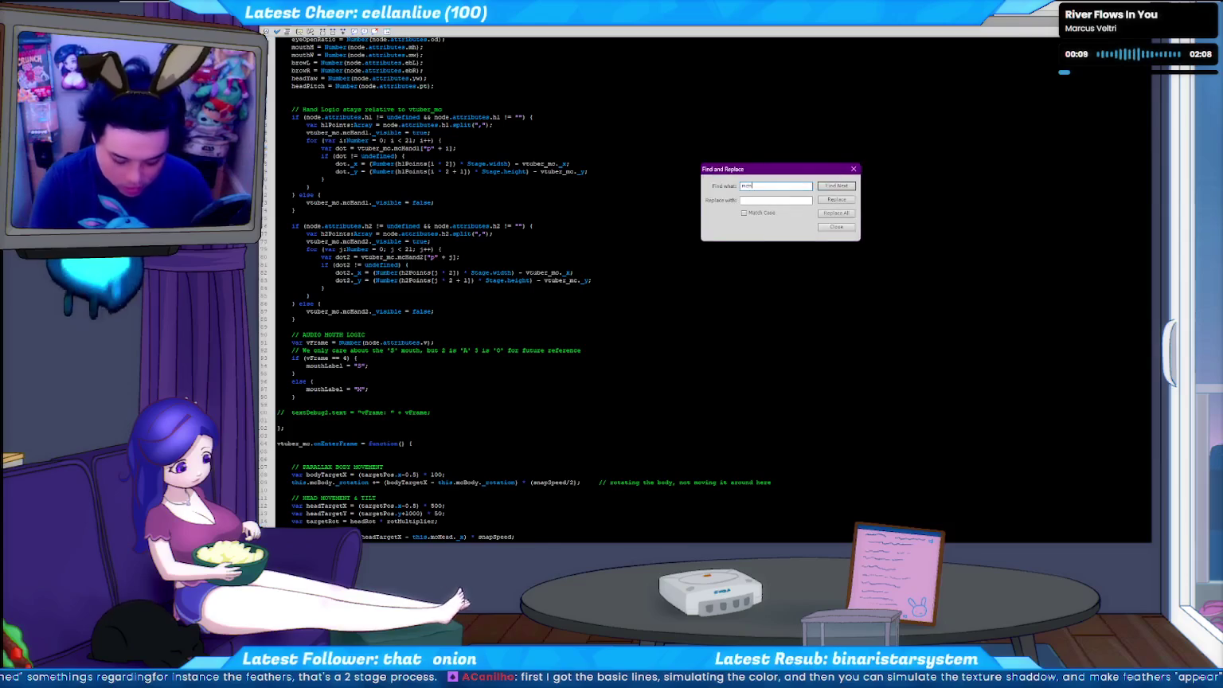
key(Return)
key(Escape)
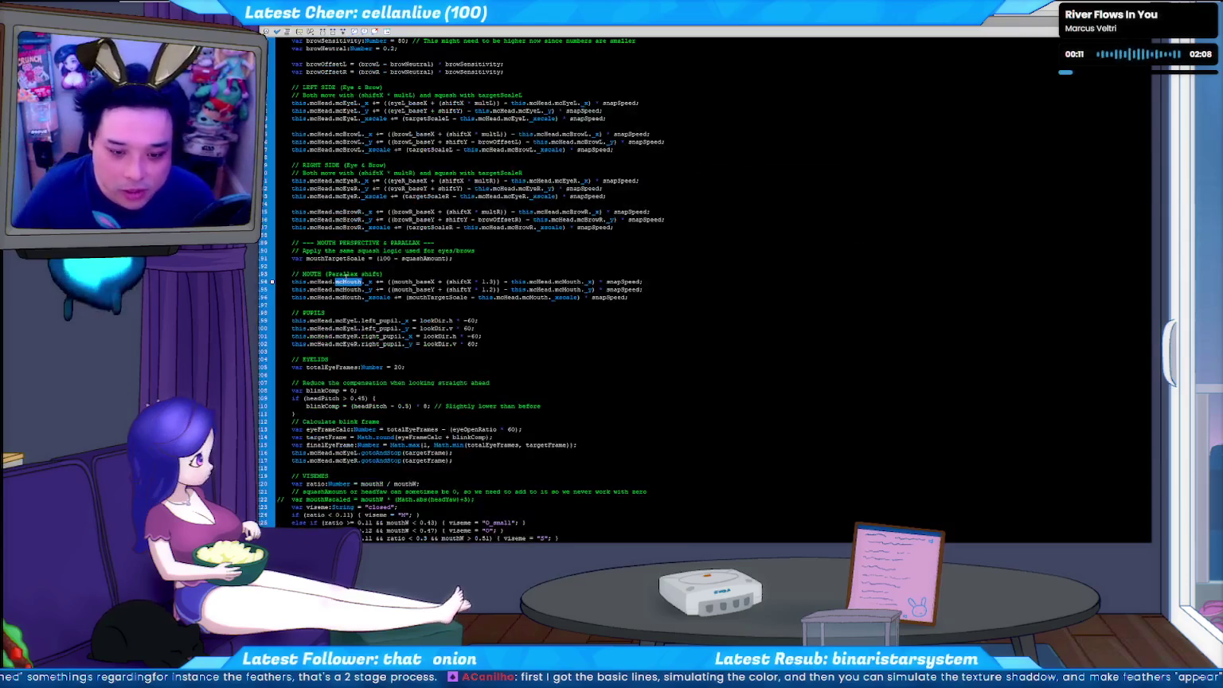
drag(278, 273, 478, 297)
key(ctrl+c)
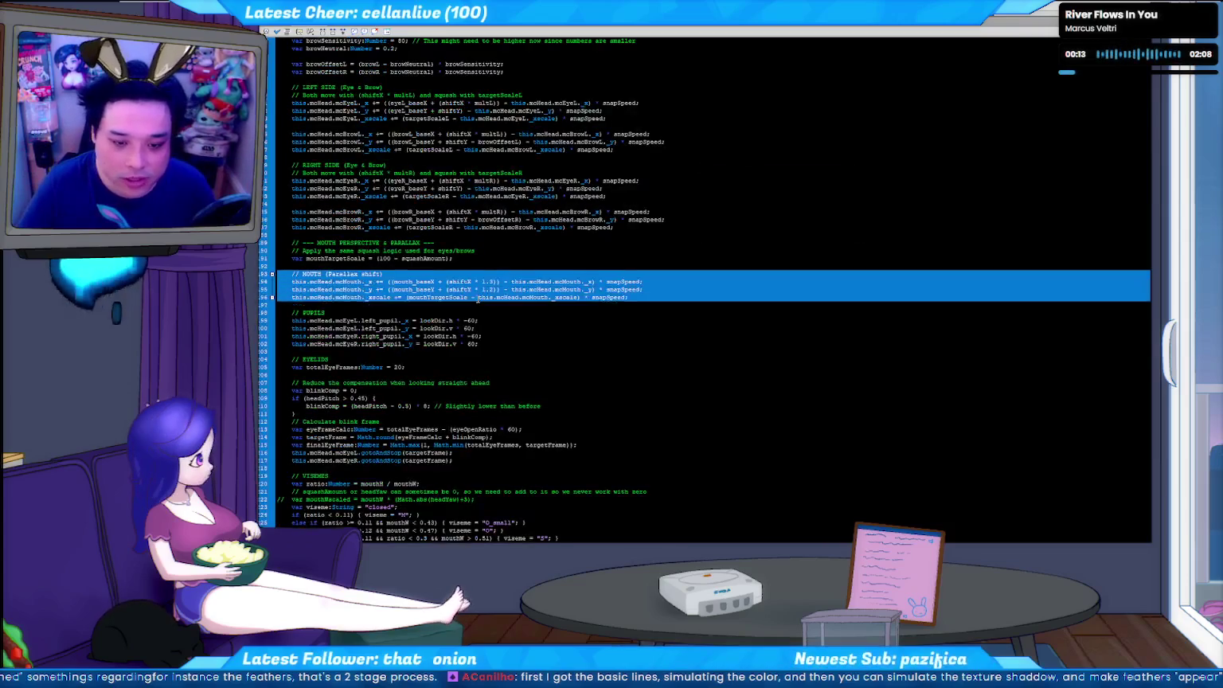
key(Right)
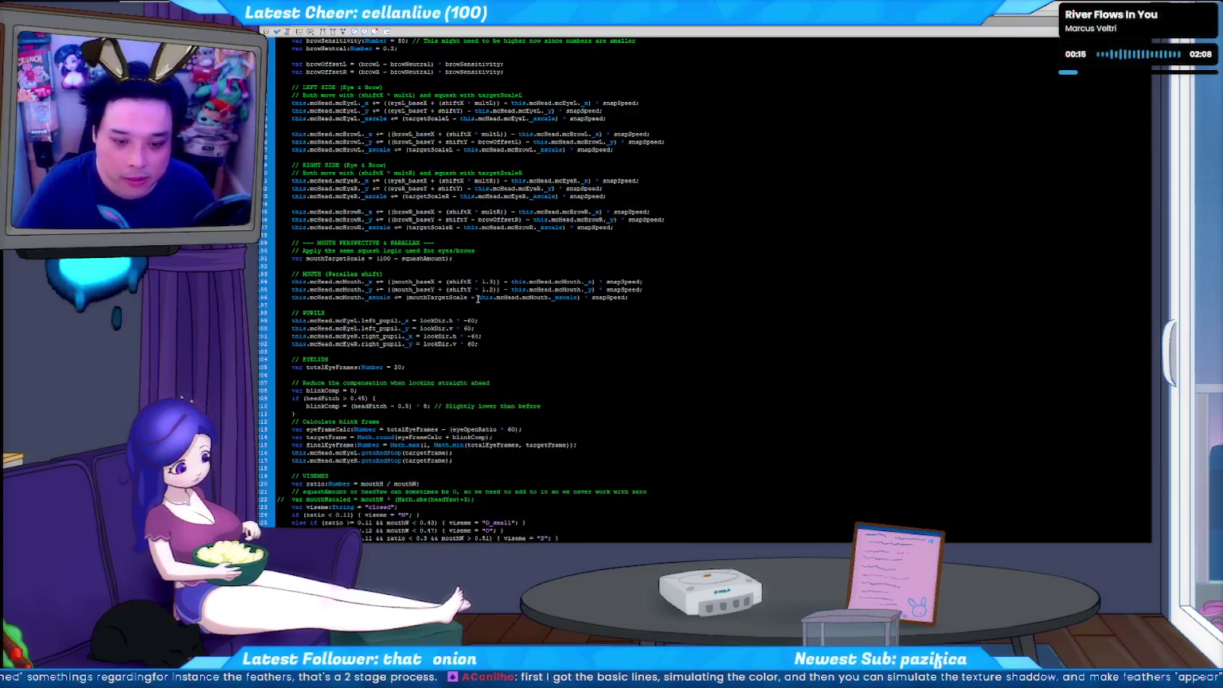
key(ctrl+v)
key(Return)
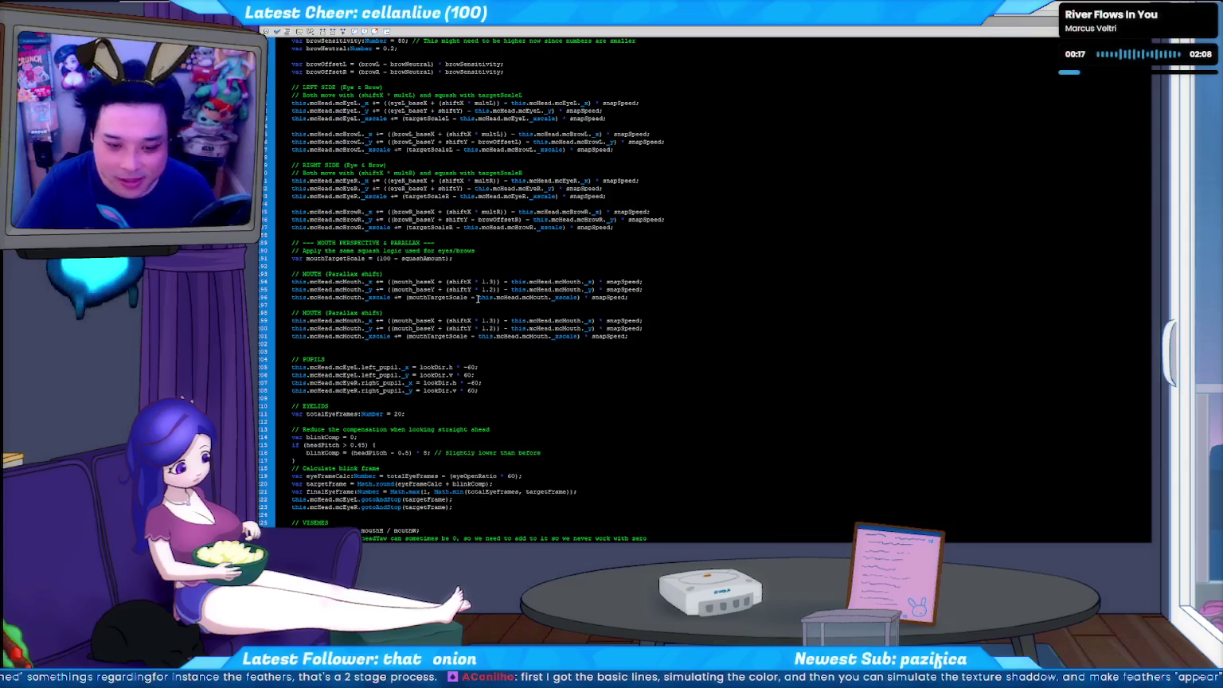
- Replace every mcMouth with mcNose in the duplicated parallax block
key(ctrl+Right)
key(ctrl+shift+Right)
text(Nose)
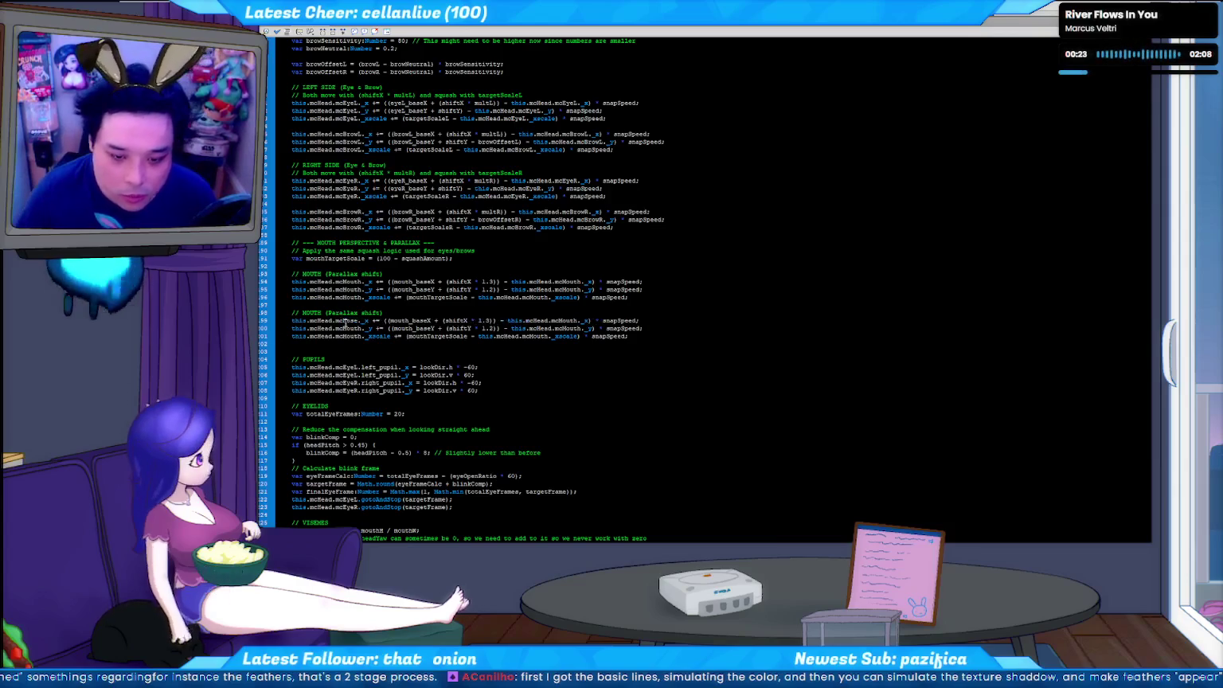
click(303, 319)
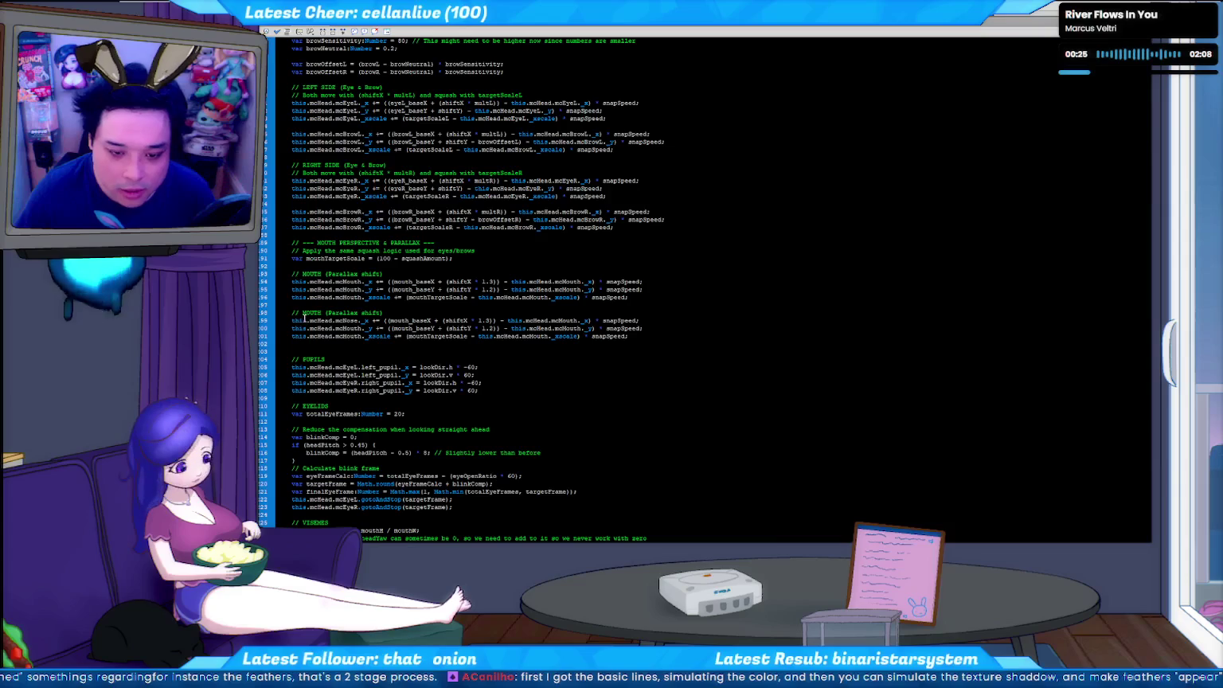
key(ctrl+f)
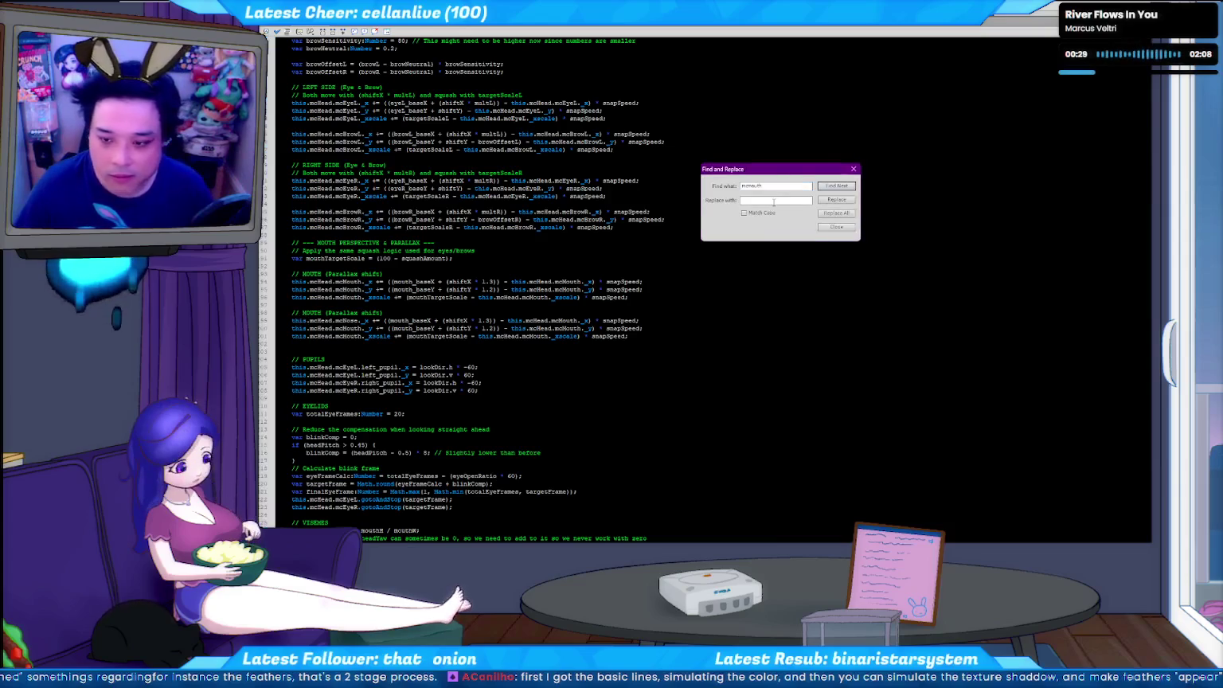
text(mcNose)
click(844, 199)
click(844, 199)
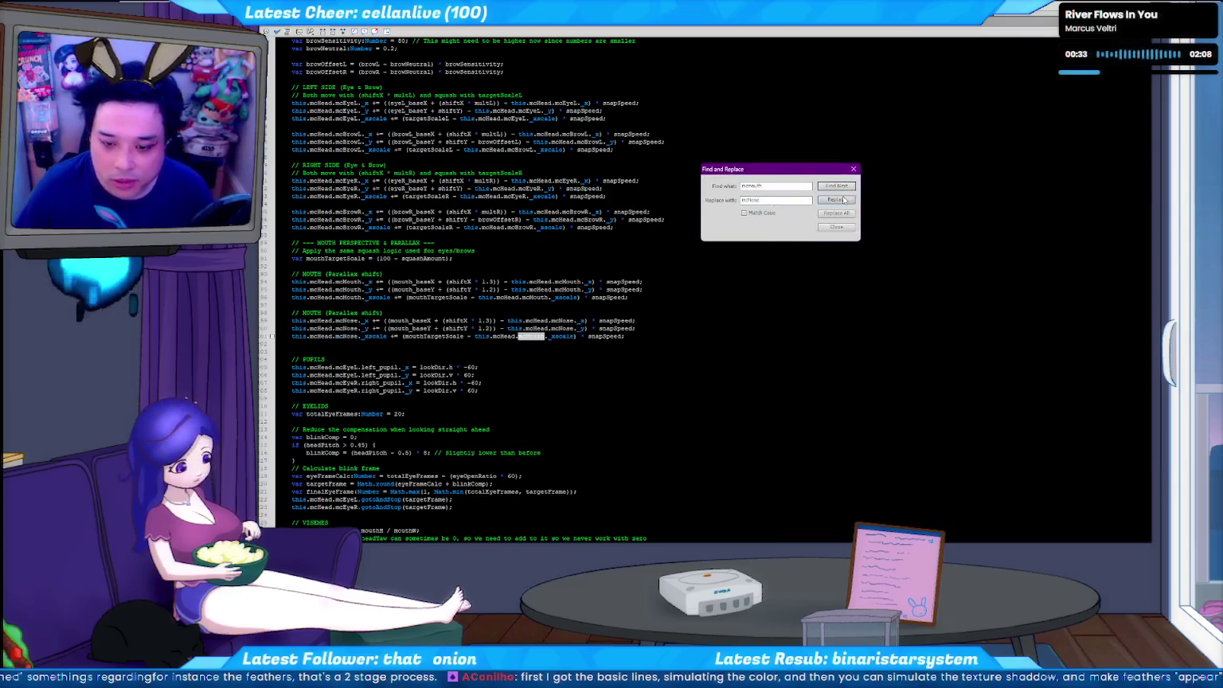
click(845, 199)
click(836, 226)
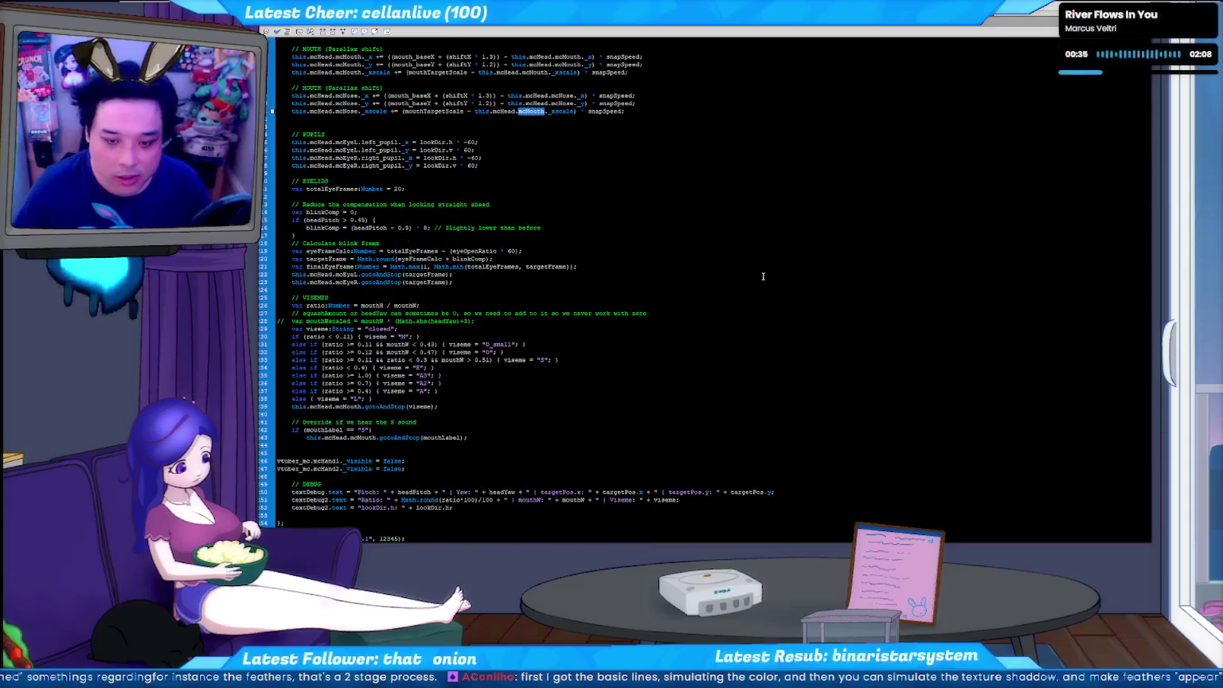
scroll(359, 324, up, 9)
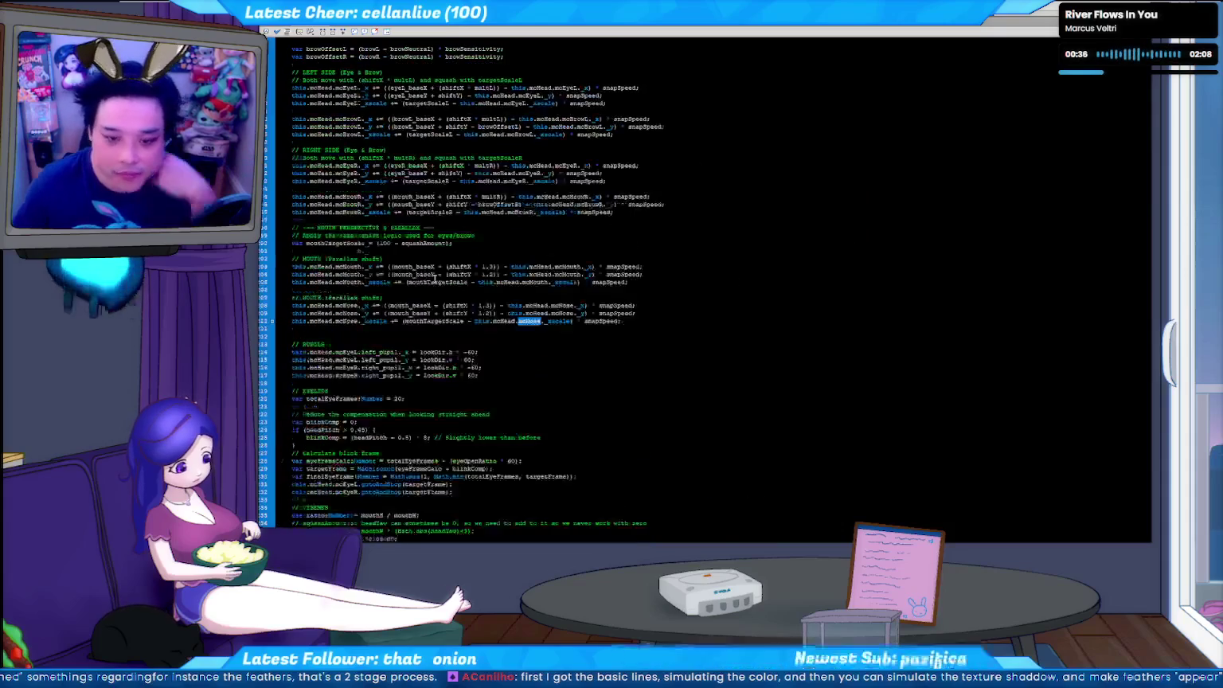
- Change the copied block's MOUTH comment to NOSE, then scroll to the base-position variables
double_click(318, 297)
text(NOSE)
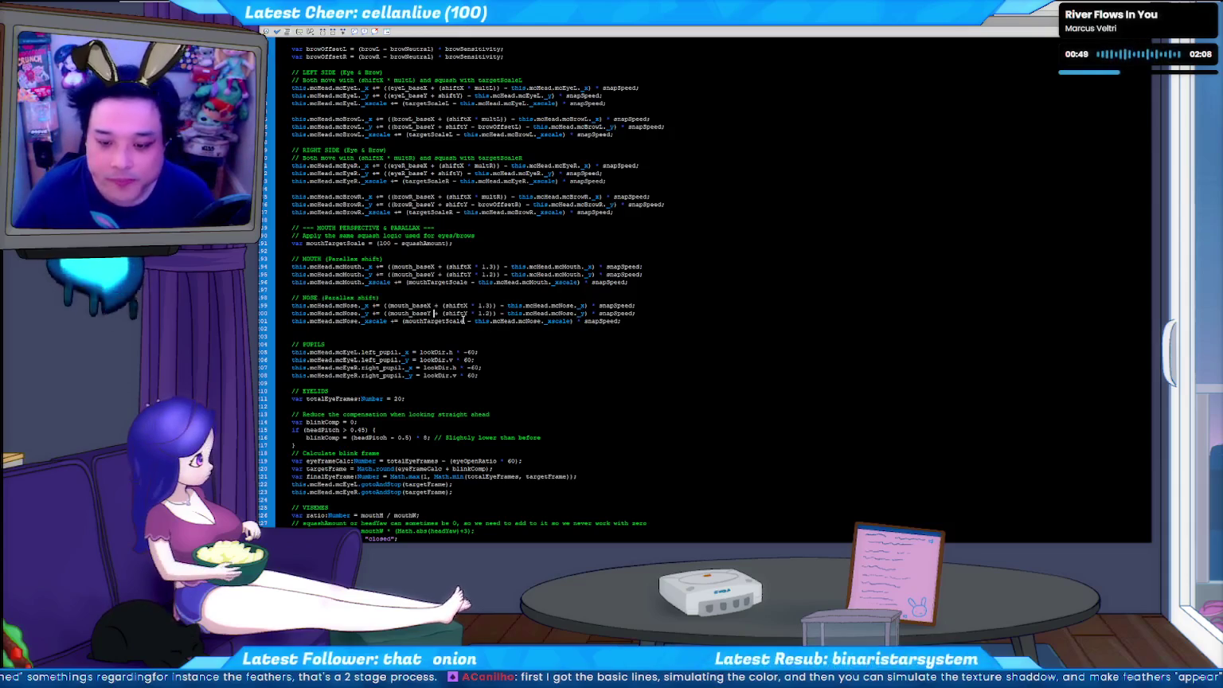
scroll(422, 299, up, 6)
scroll(420, 296, up, 6)
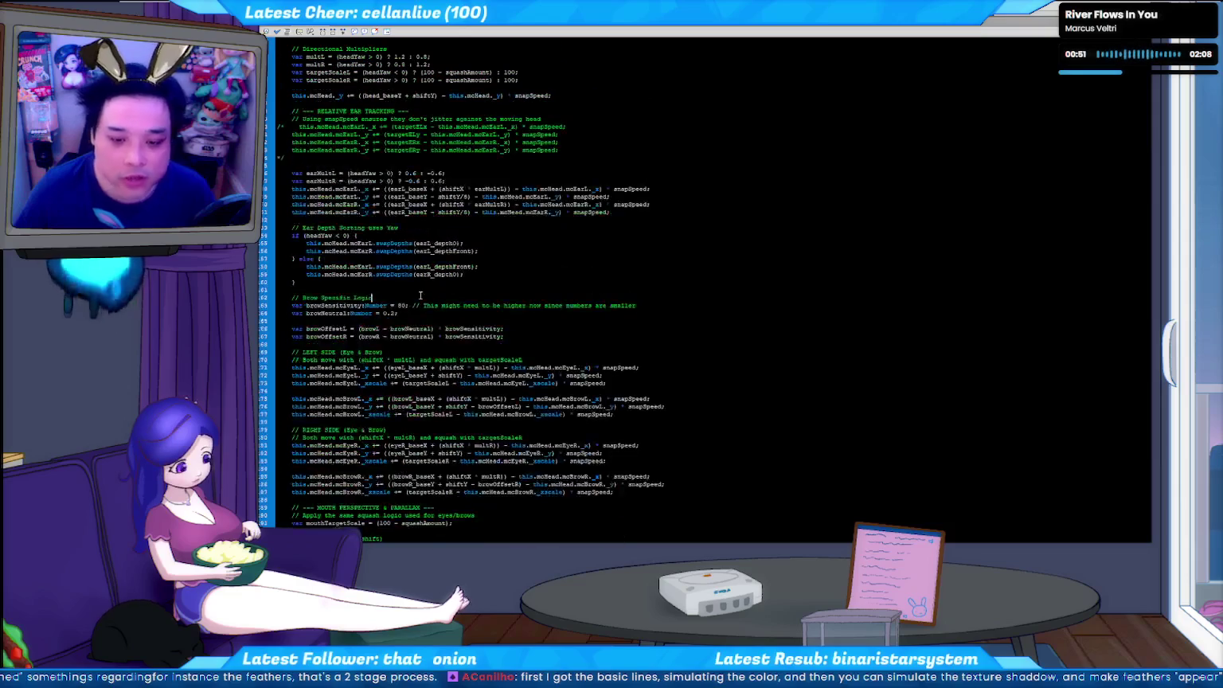
scroll(421, 295, up, 15)
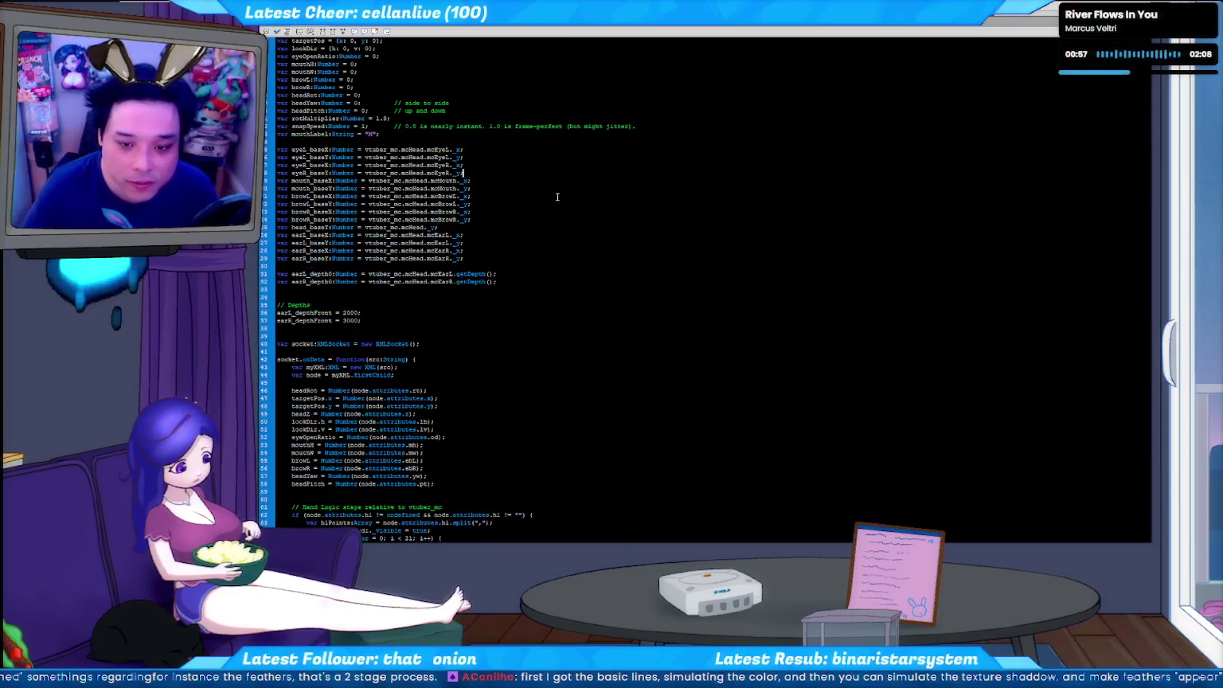
- Declare nose_baseX and nose_baseY from mcNose's starting _x and _y, below the eye base positions
key(Return)
key(shift+Down)
key(shift+Down)
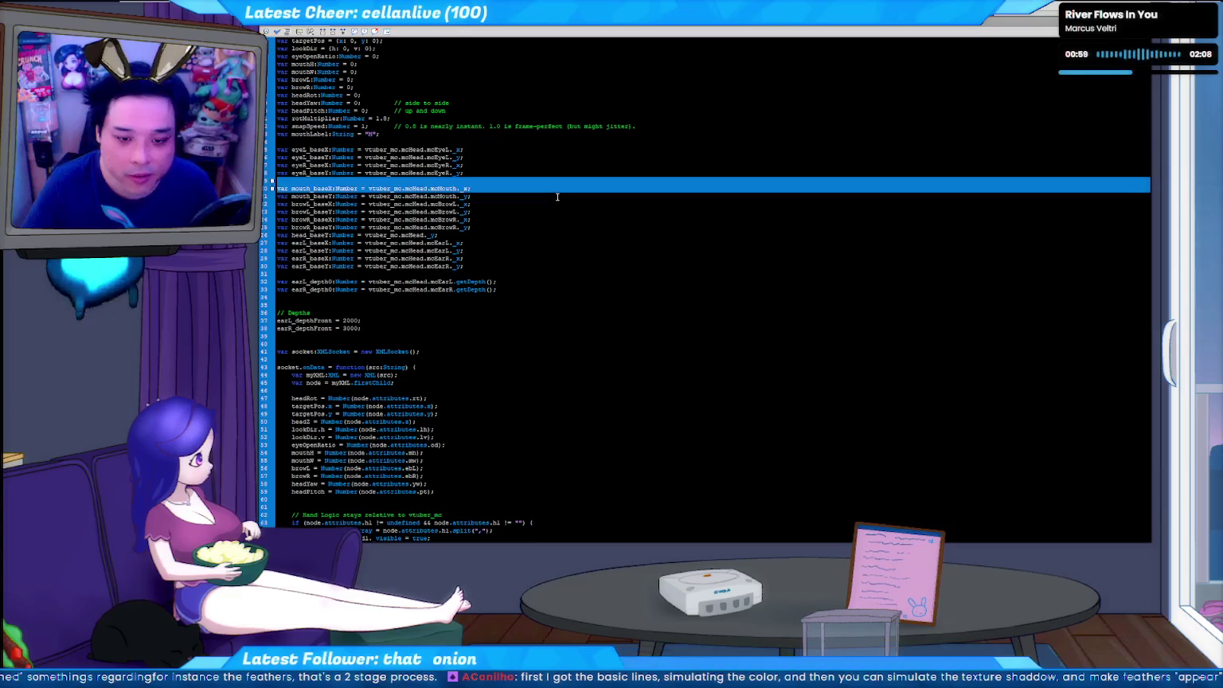
key(ctrl+c)
key(ctrl+v)
key(ctrl+v)
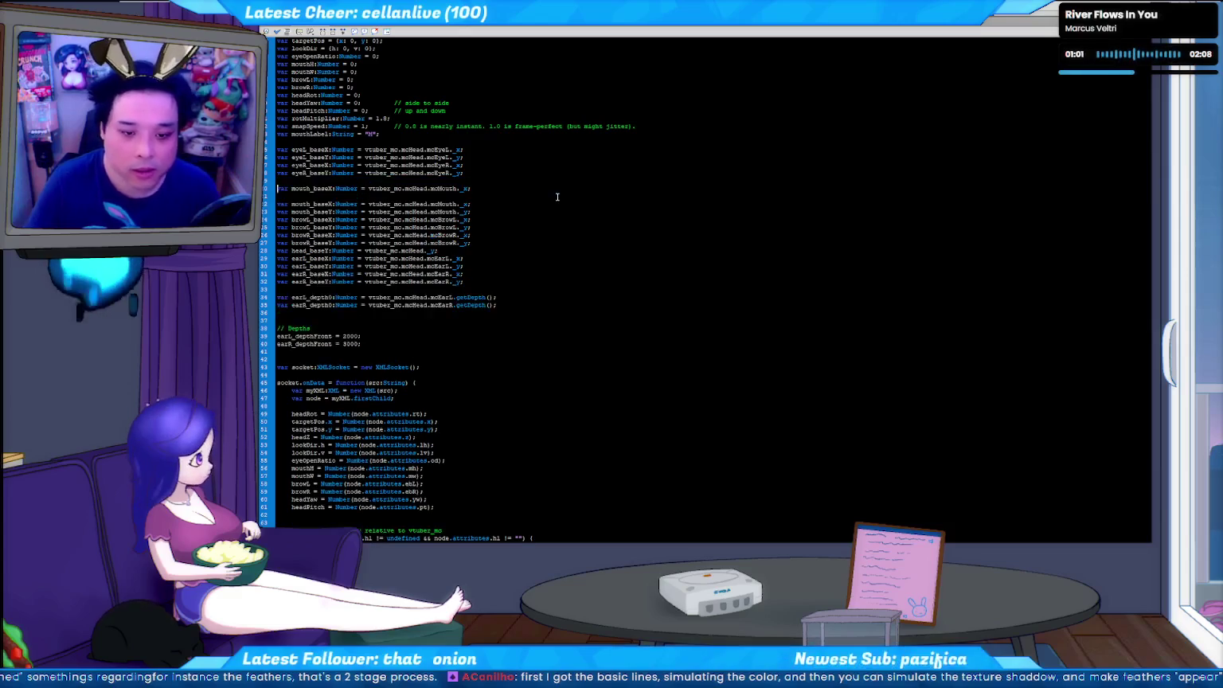
key(BackSpace)
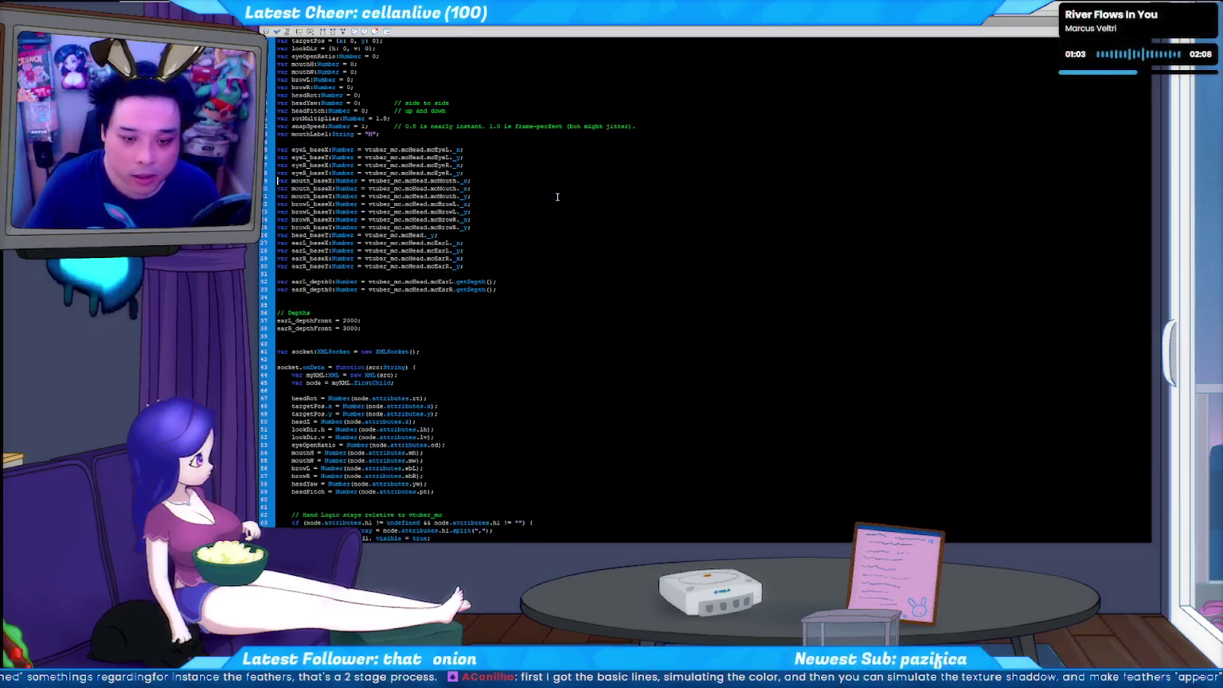
key(Right)
key(Right)
key(Right)
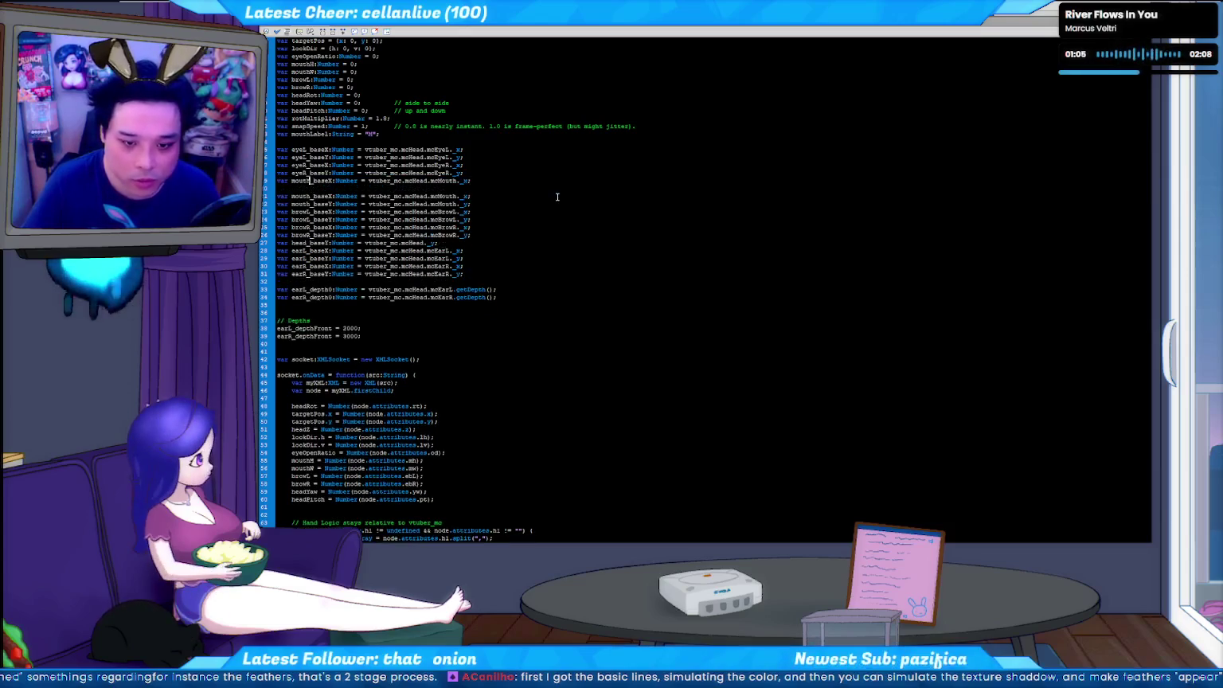
text(nose)
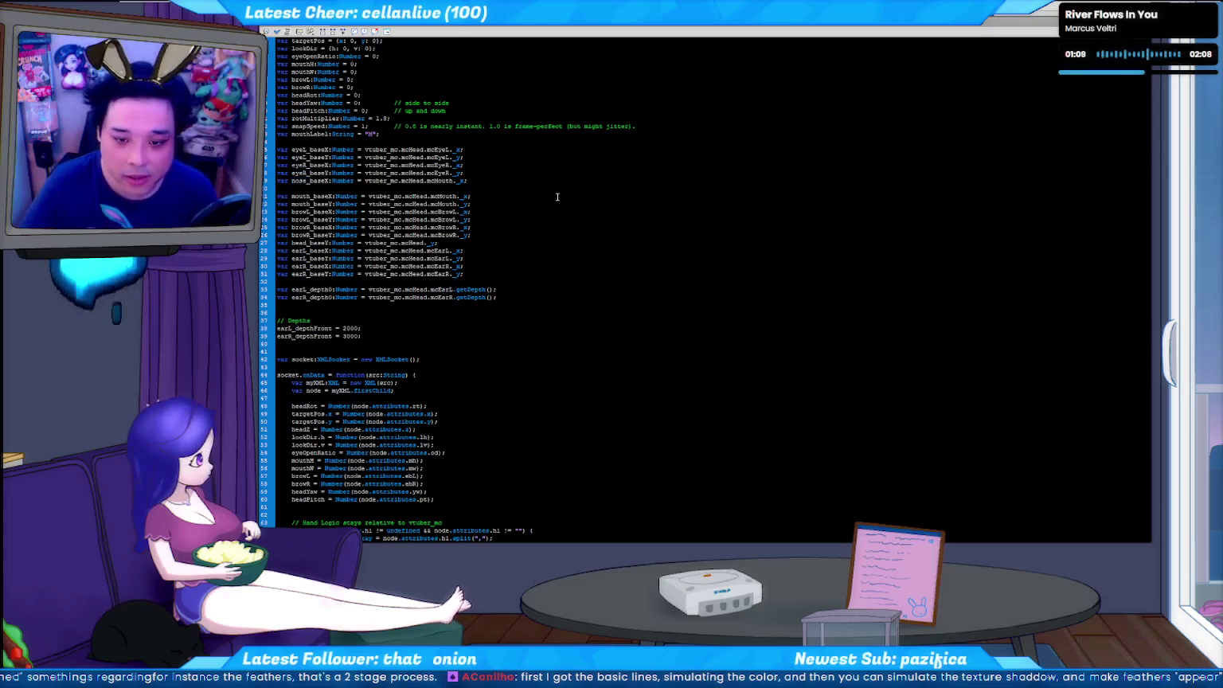
text(Nose)
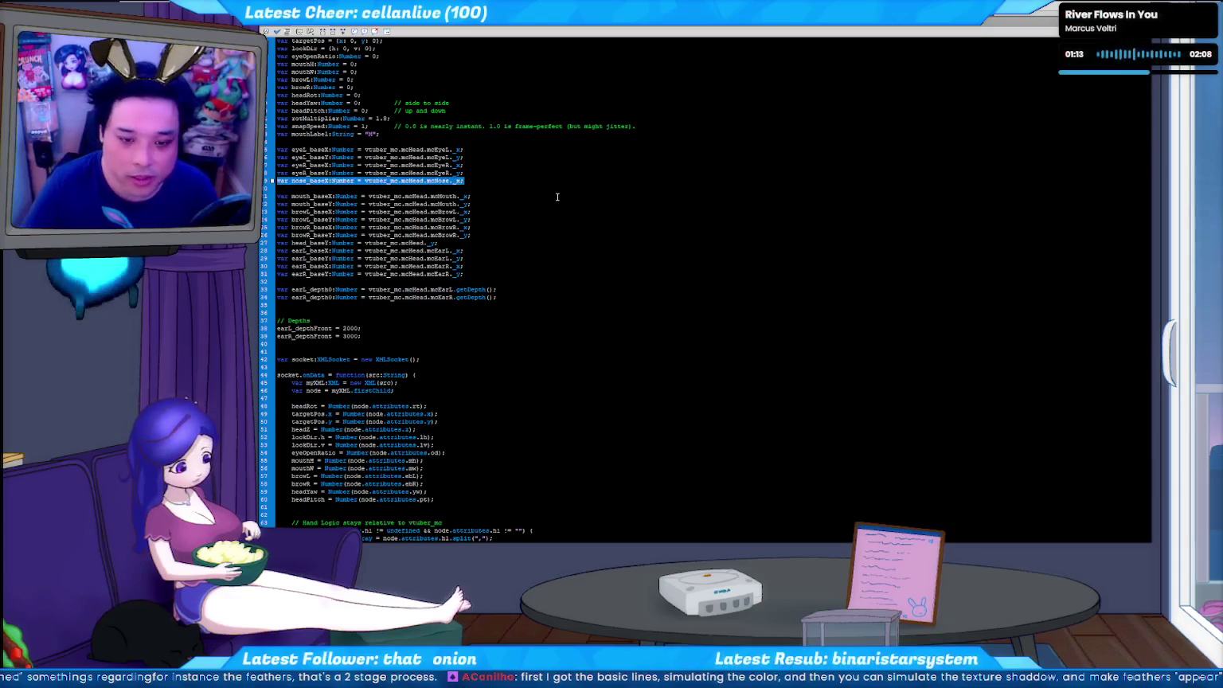
key(ctrl+d)
key(Delete)
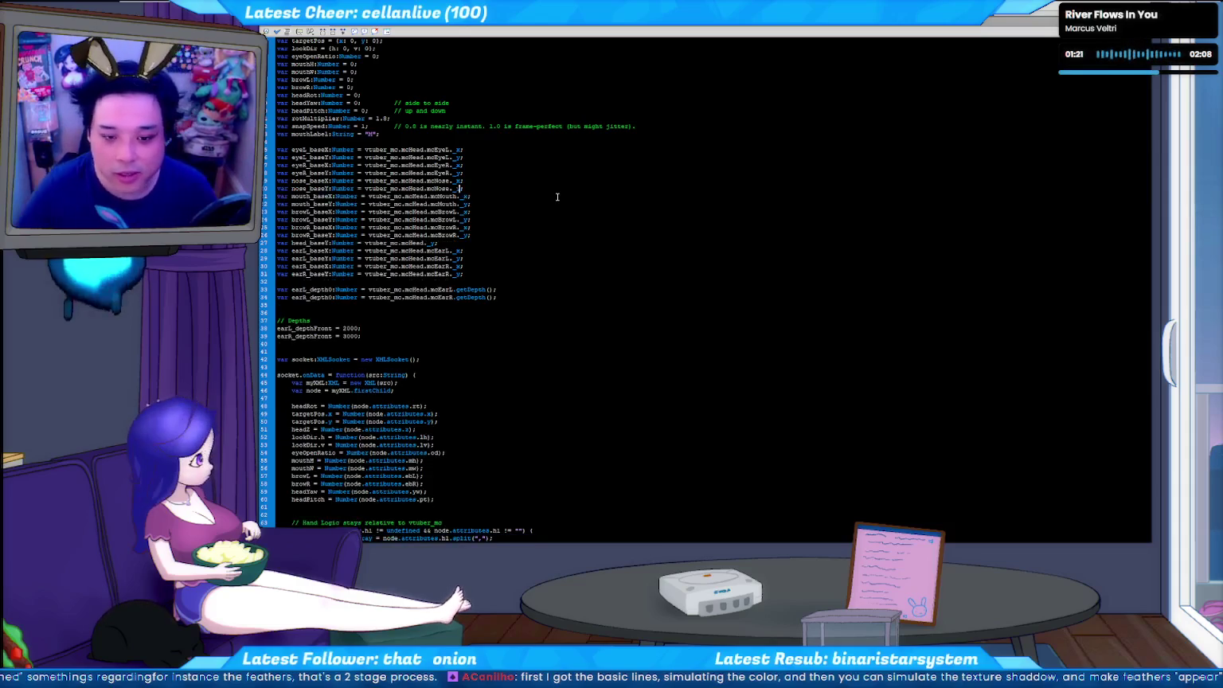
scroll(608, 317, down, 5)
- Scroll down to the NOSE (Parallax shift) block and select its mcNose _x line
scroll(589, 294, down, 5)
scroll(589, 294, down, 5)
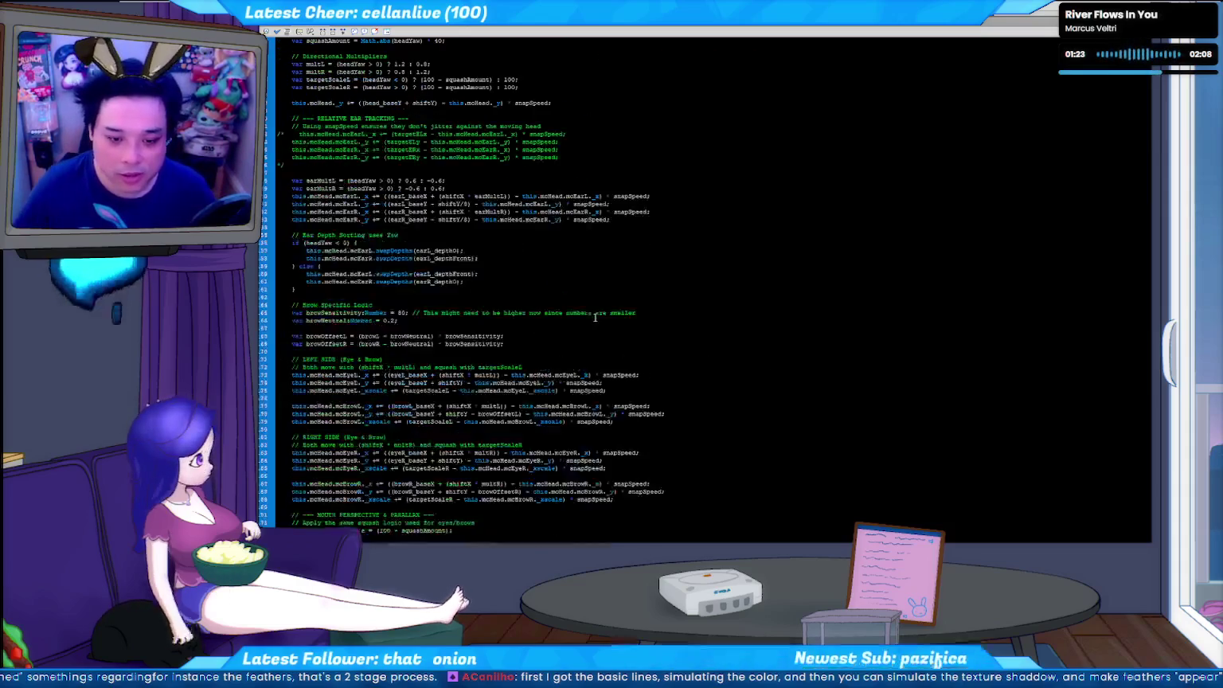
scroll(593, 320, down, 5)
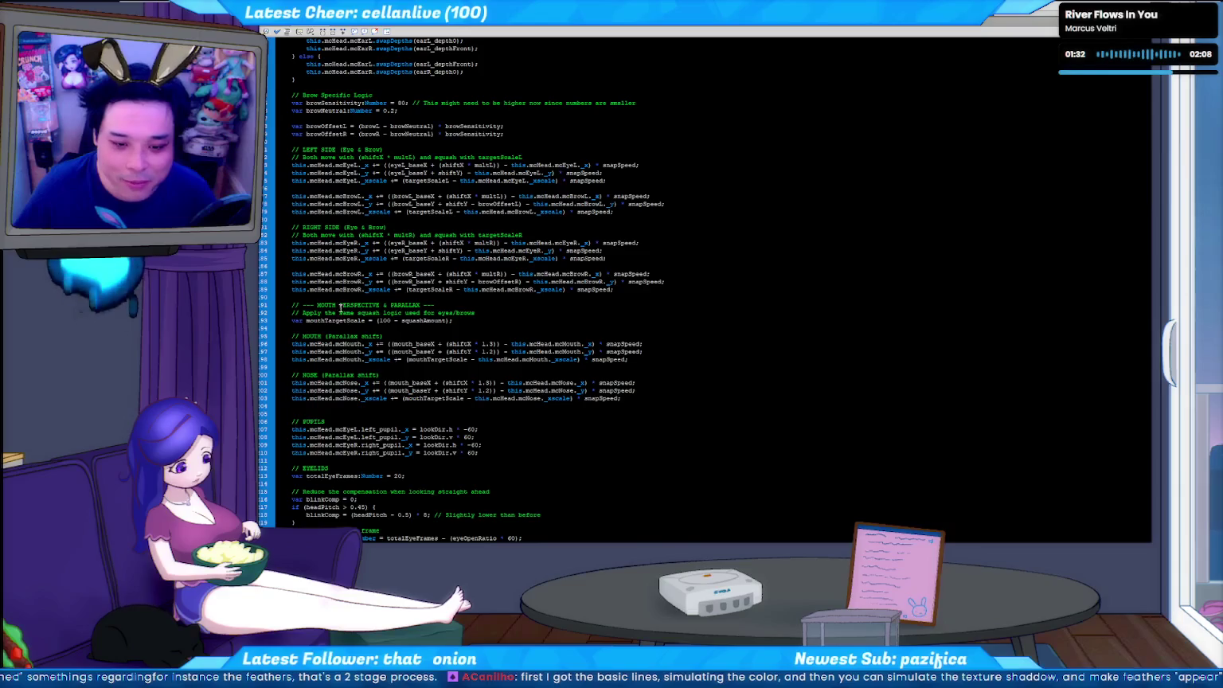
scroll(339, 307, down, 1)
scroll(337, 311, down, 1)
scroll(335, 312, up, 1)
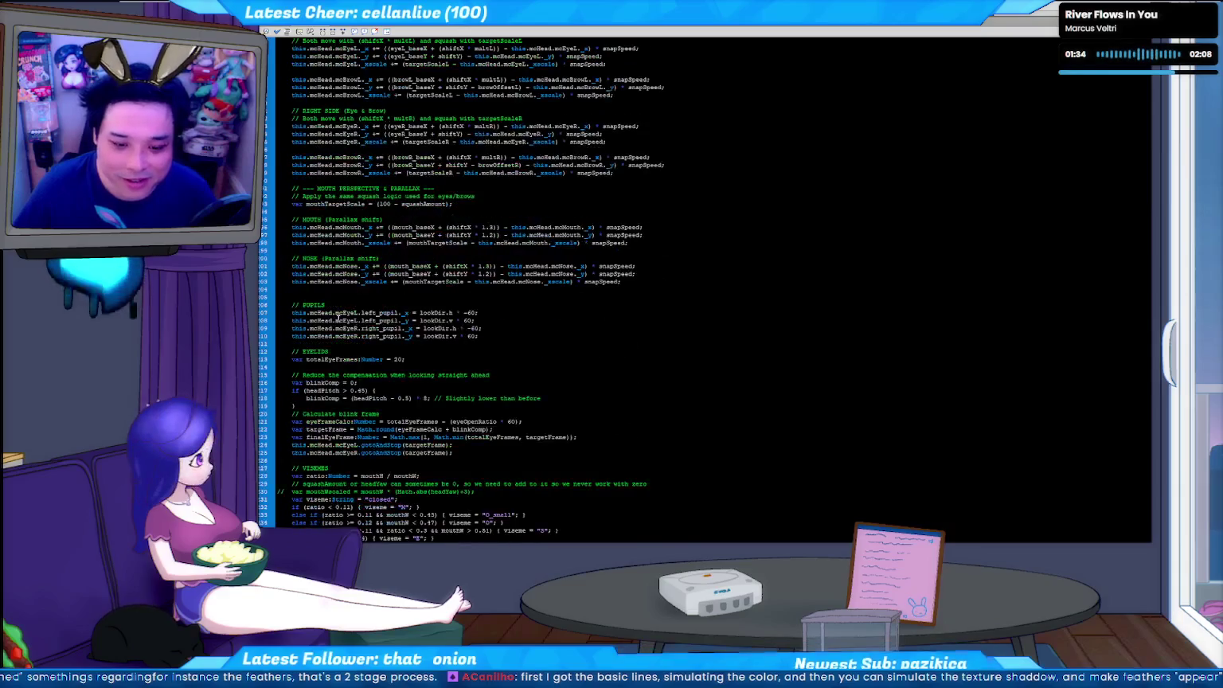
scroll(336, 314, up, 2)
scroll(337, 316, up, 3)
scroll(338, 318, up, 3)
scroll(337, 317, up, 4)
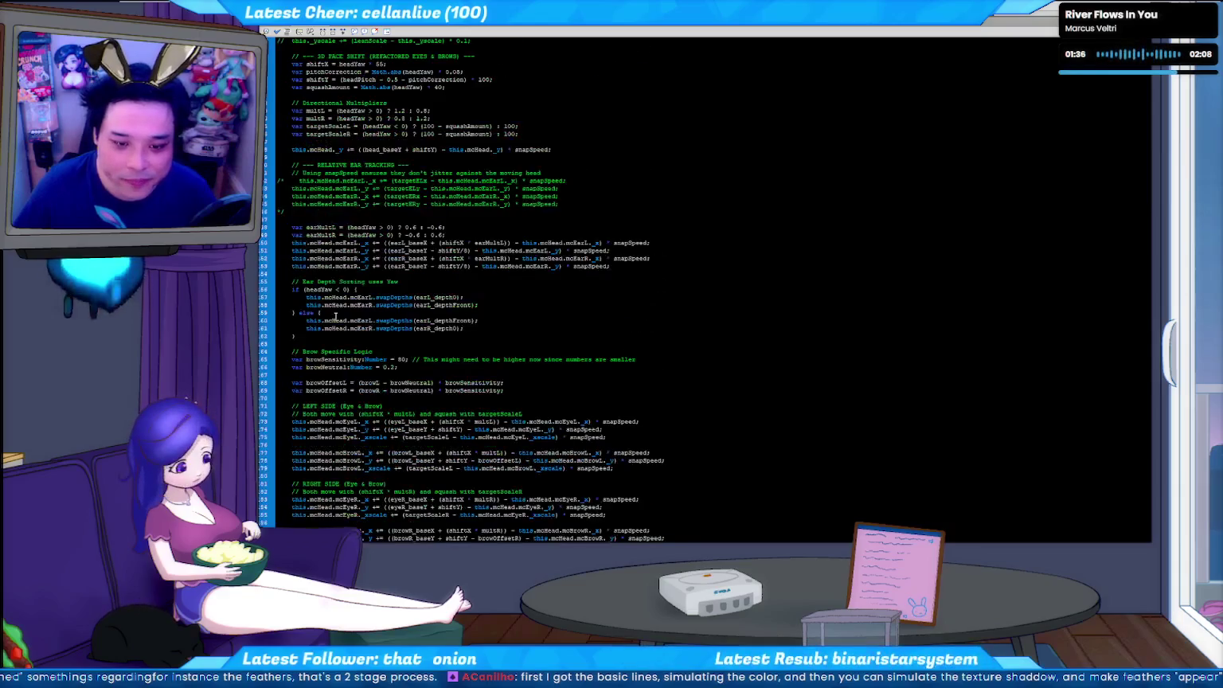
scroll(335, 316, up, 5)
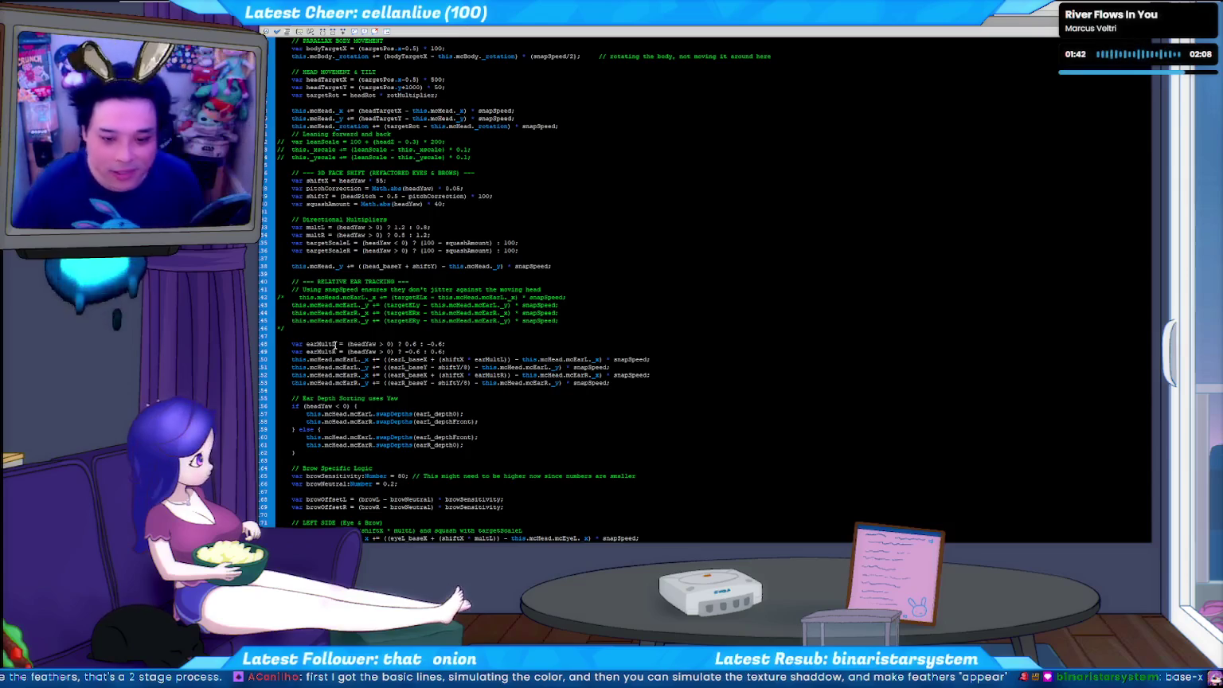
scroll(402, 341, up, 2)
scroll(403, 341, up, 1)
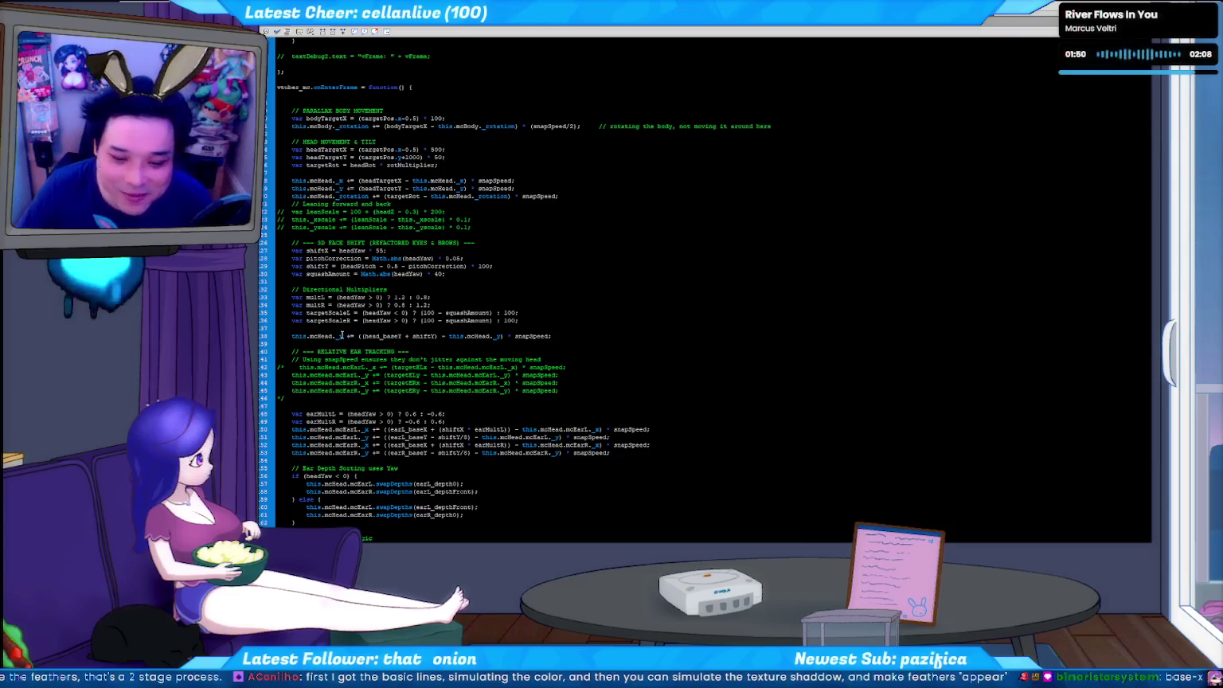
scroll(333, 344, down, 1)
scroll(322, 344, down, 2)
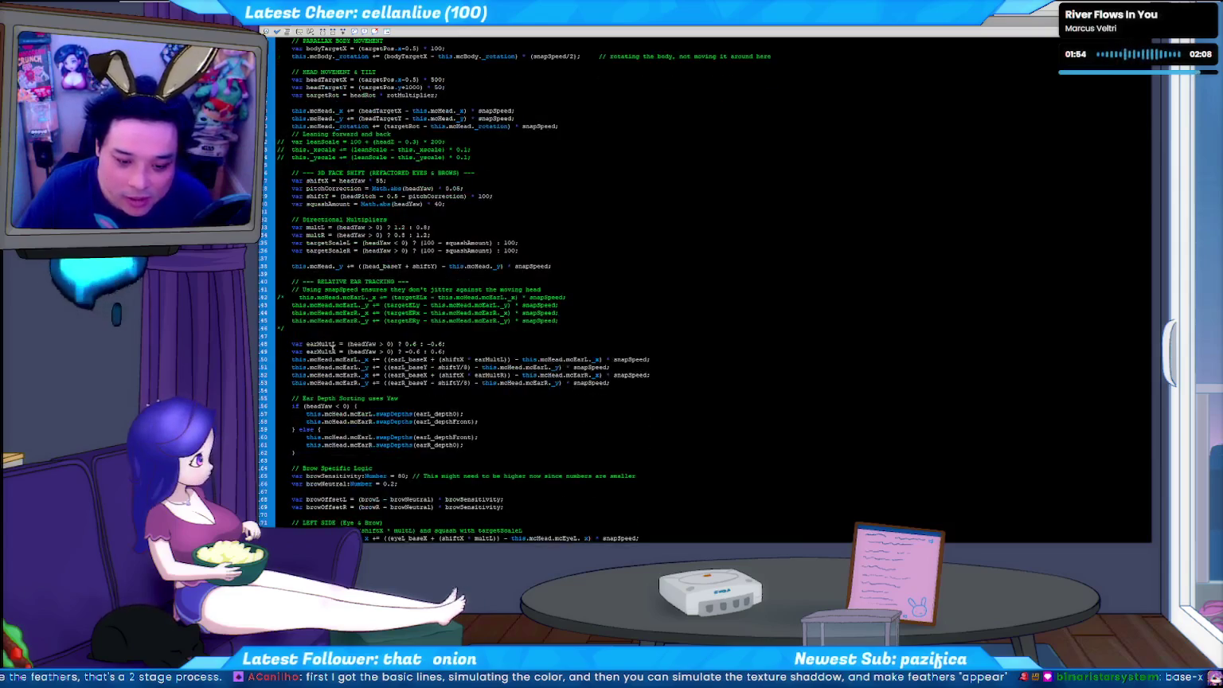
scroll(335, 344, down, 4)
scroll(334, 347, down, 4)
scroll(332, 352, down, 7)
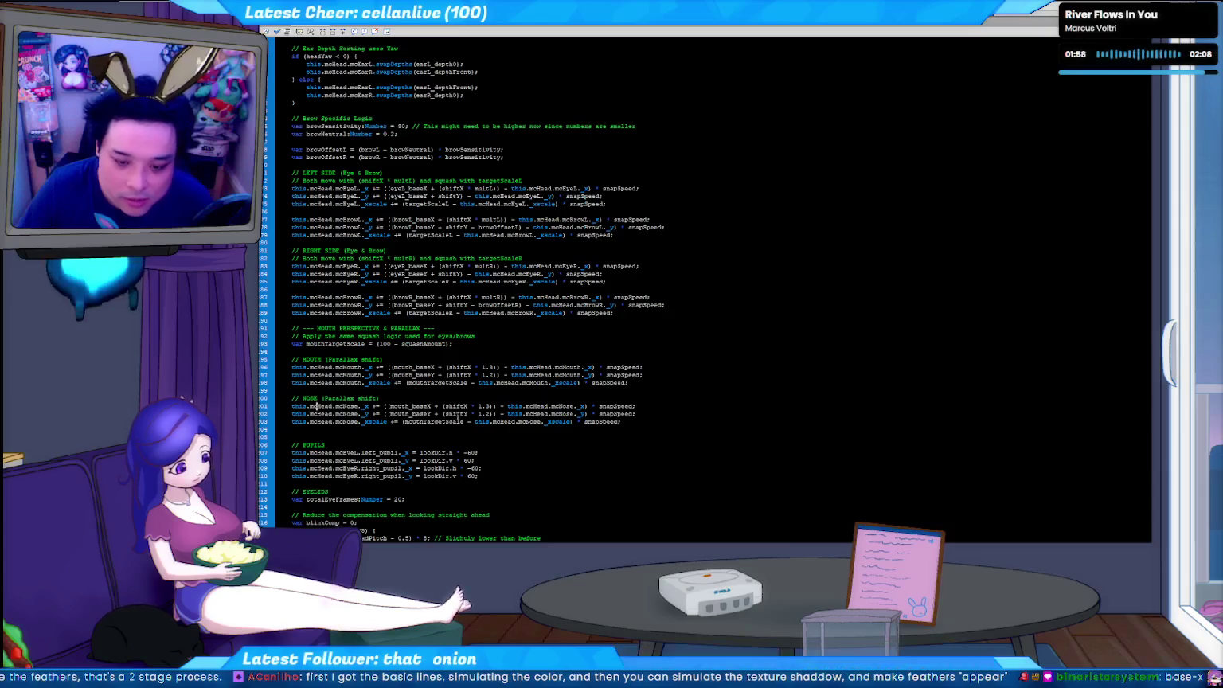
triple_click(402, 407)
- Change the NOSE parallax _x and _y lines from mouth_baseX/mouth_baseY to nose_baseX/nose_baseY
click(521, 430)
triple_click(518, 407)
click(513, 416)
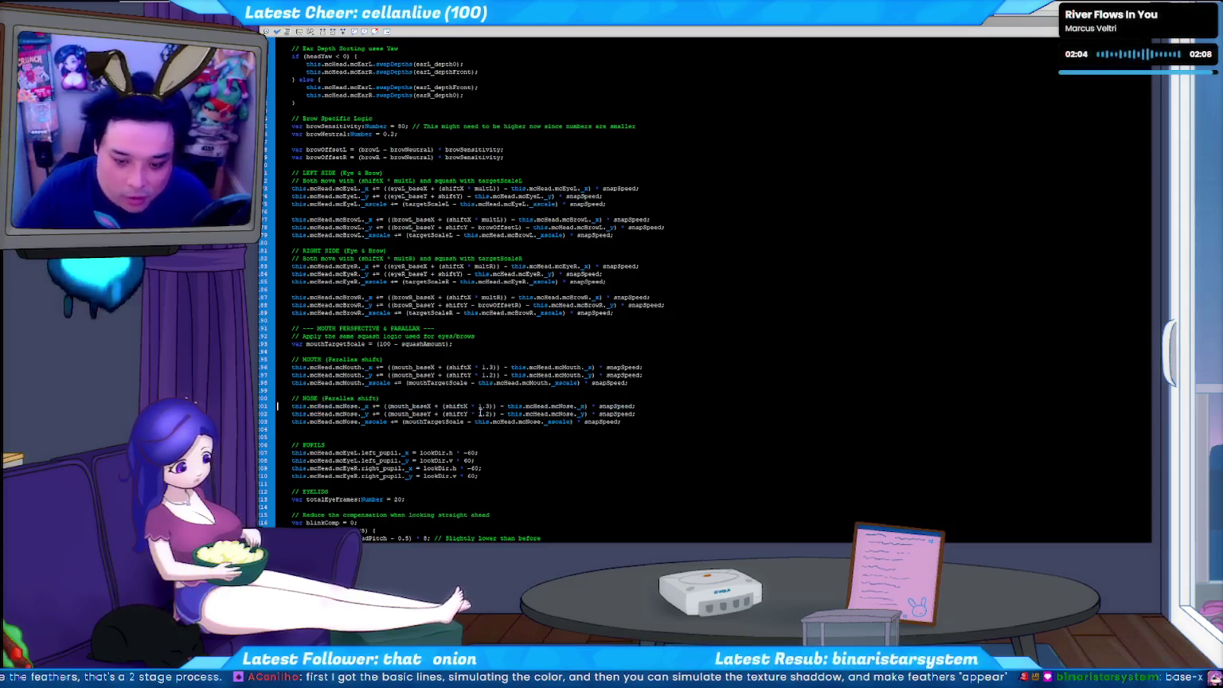
triple_click(397, 406)
click(449, 430)
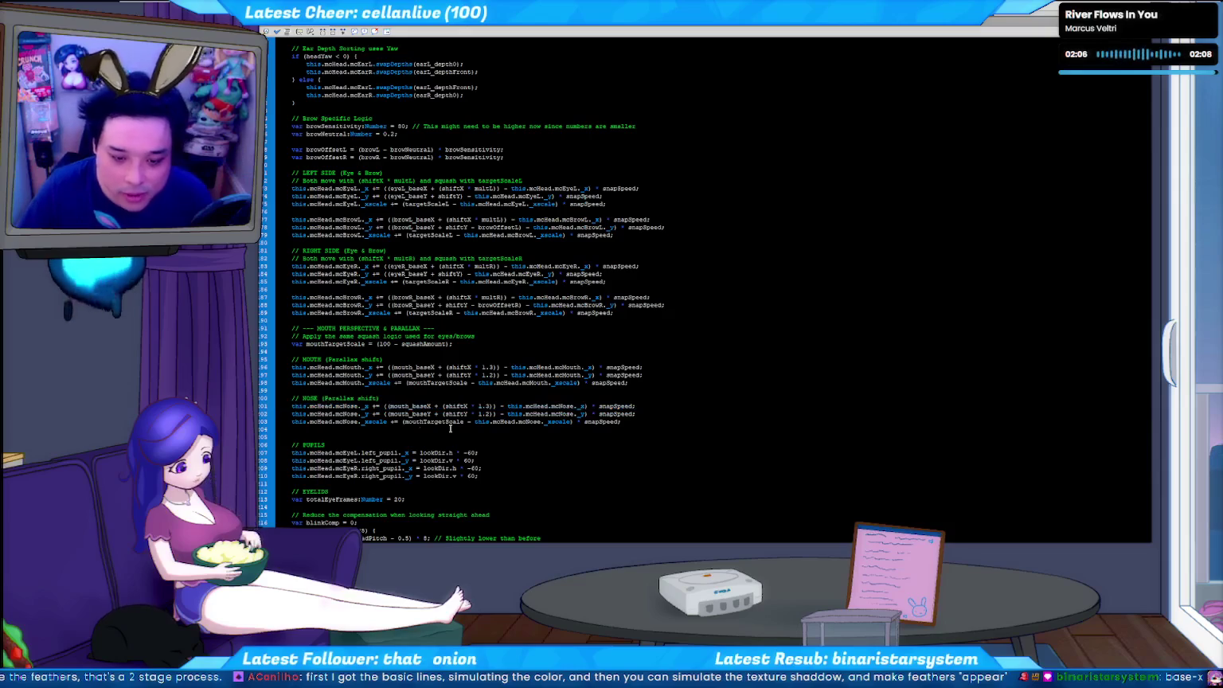
triple_click(398, 407)
click(392, 414)
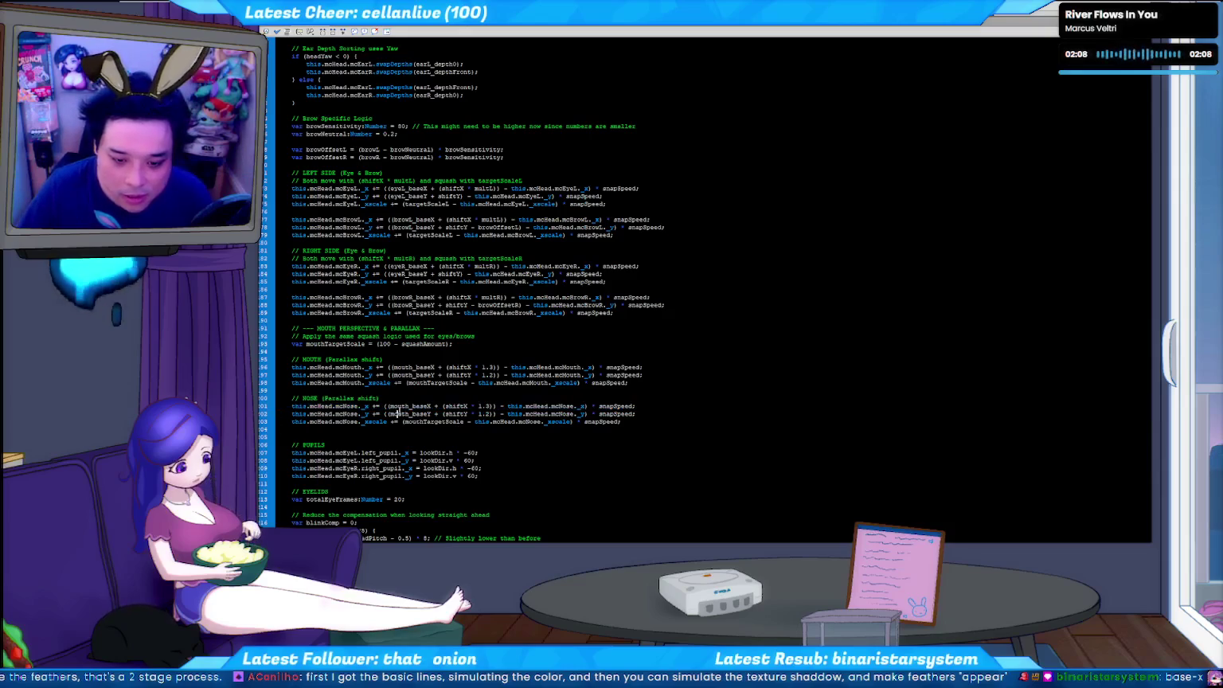
key(Up)
text(nose)
key(Down)
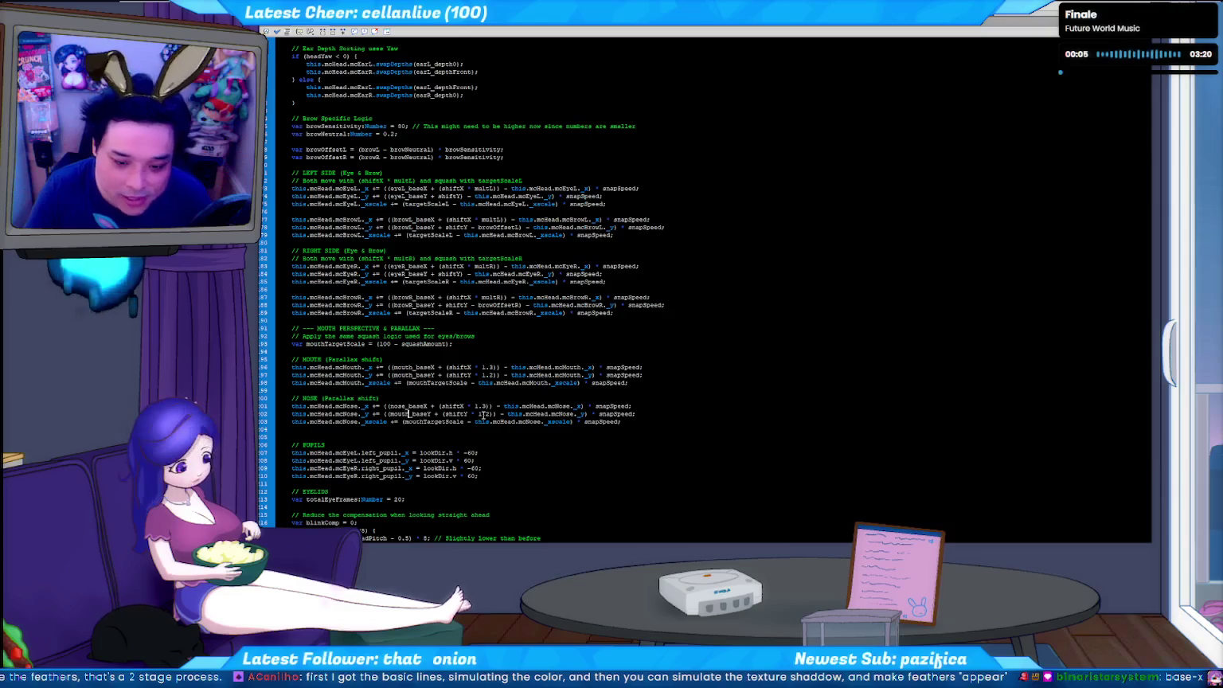
text(nose)
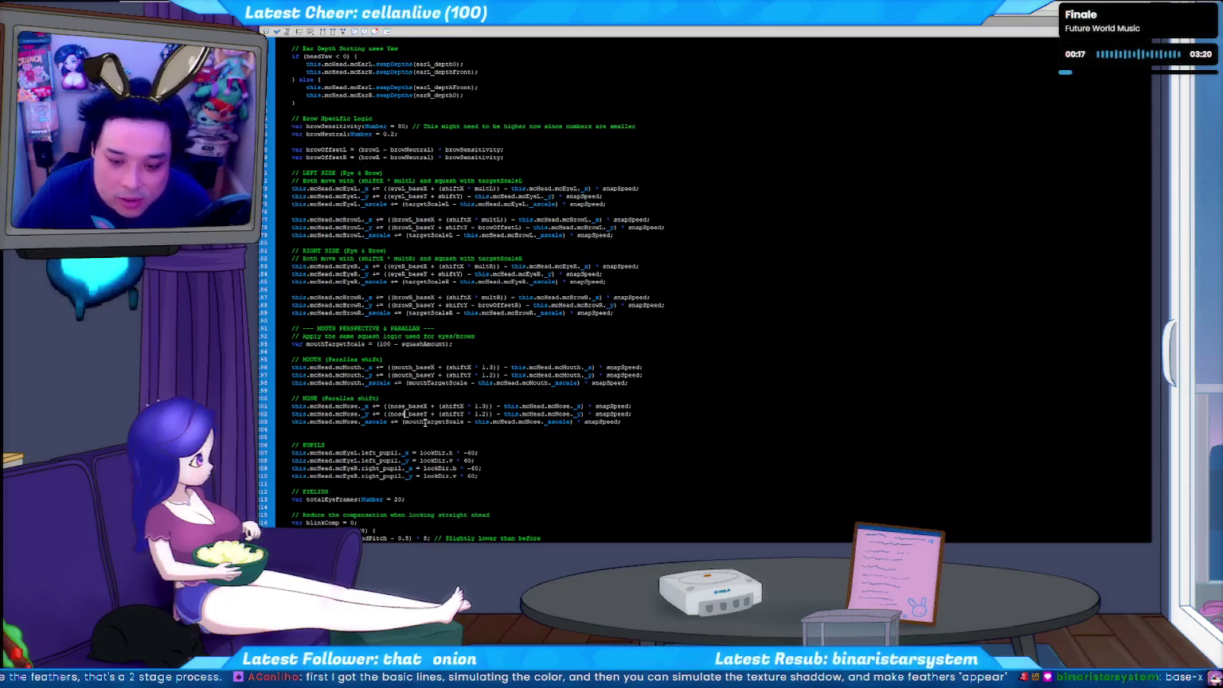
double_click(424, 422)
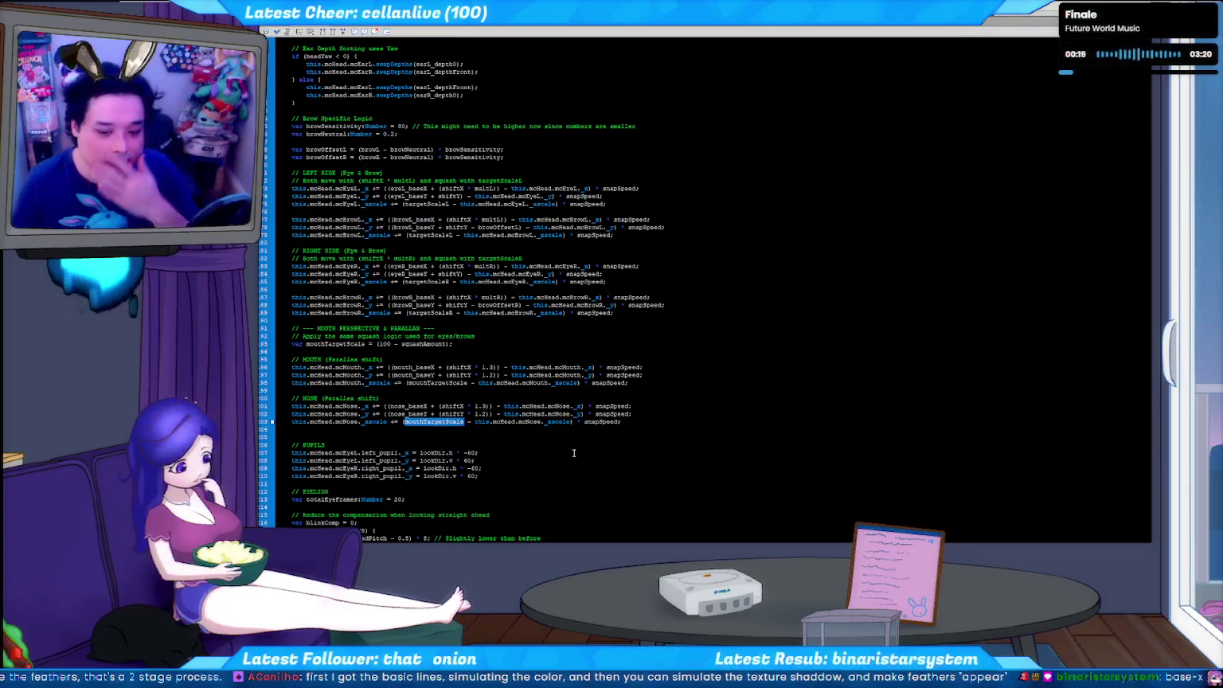
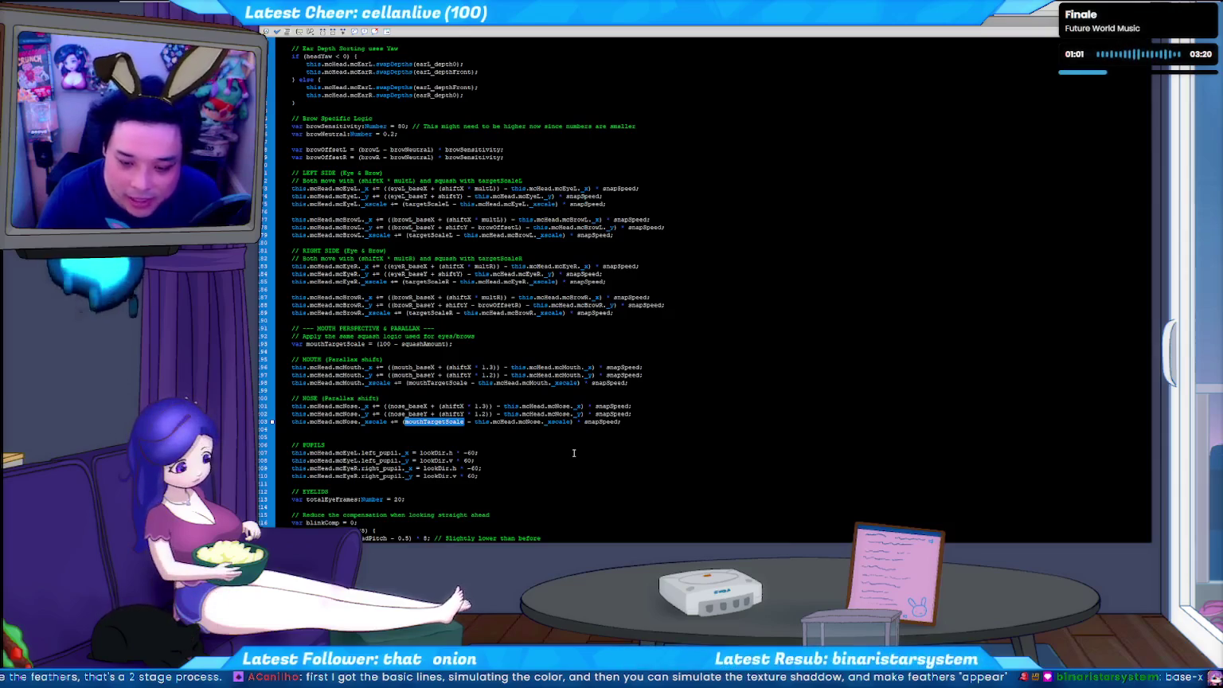
- Comment out the nose _xscale line in the Actions script with //
key(Home)
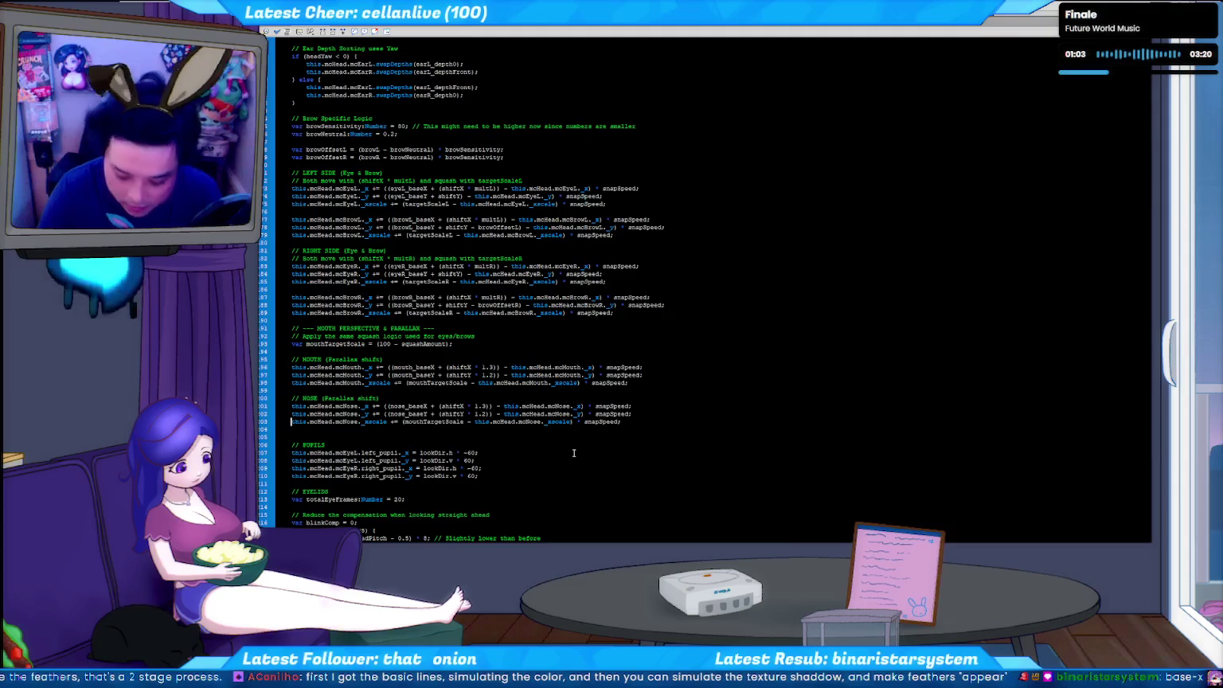
text(//)
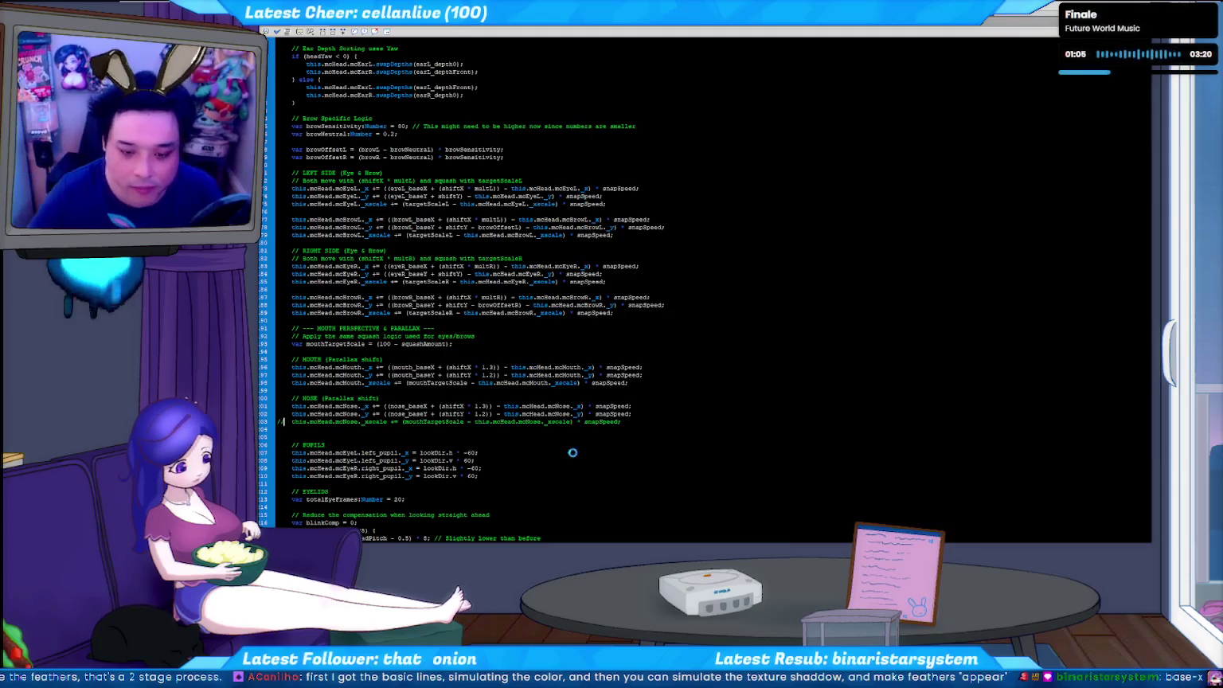
key(alt+Tab)
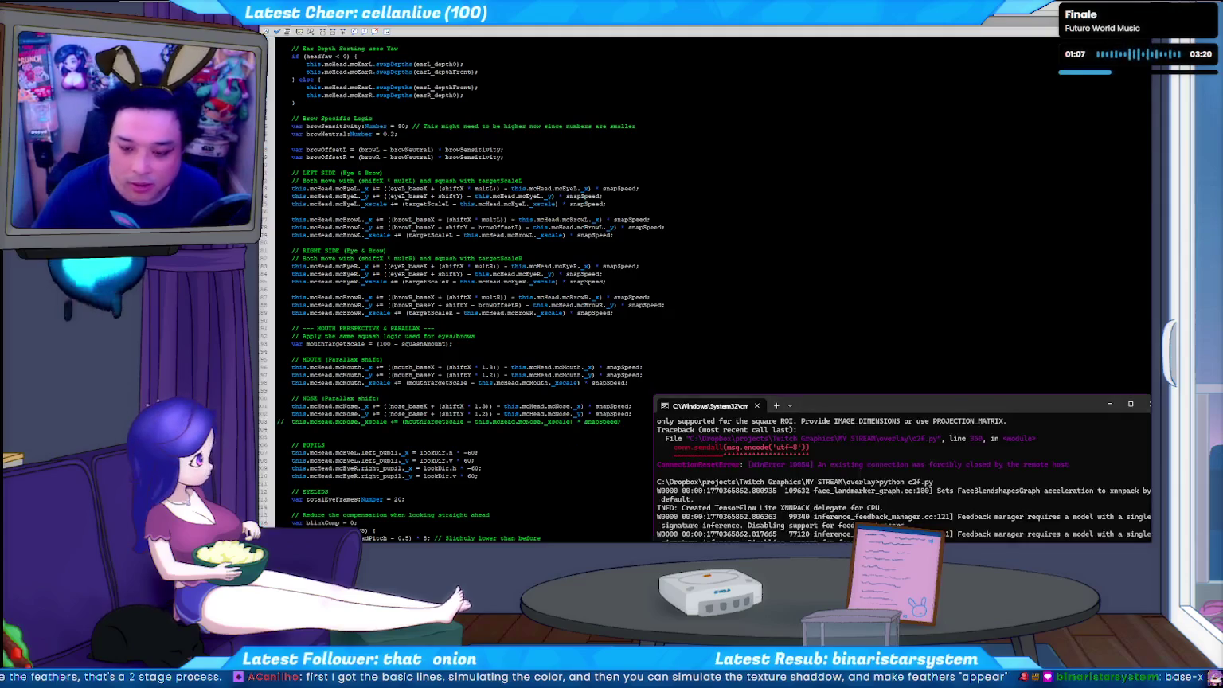
key(alt+Tab)
- Back on the stage, enter the head symbol and zoom in on the face
key(ctrl+Return)
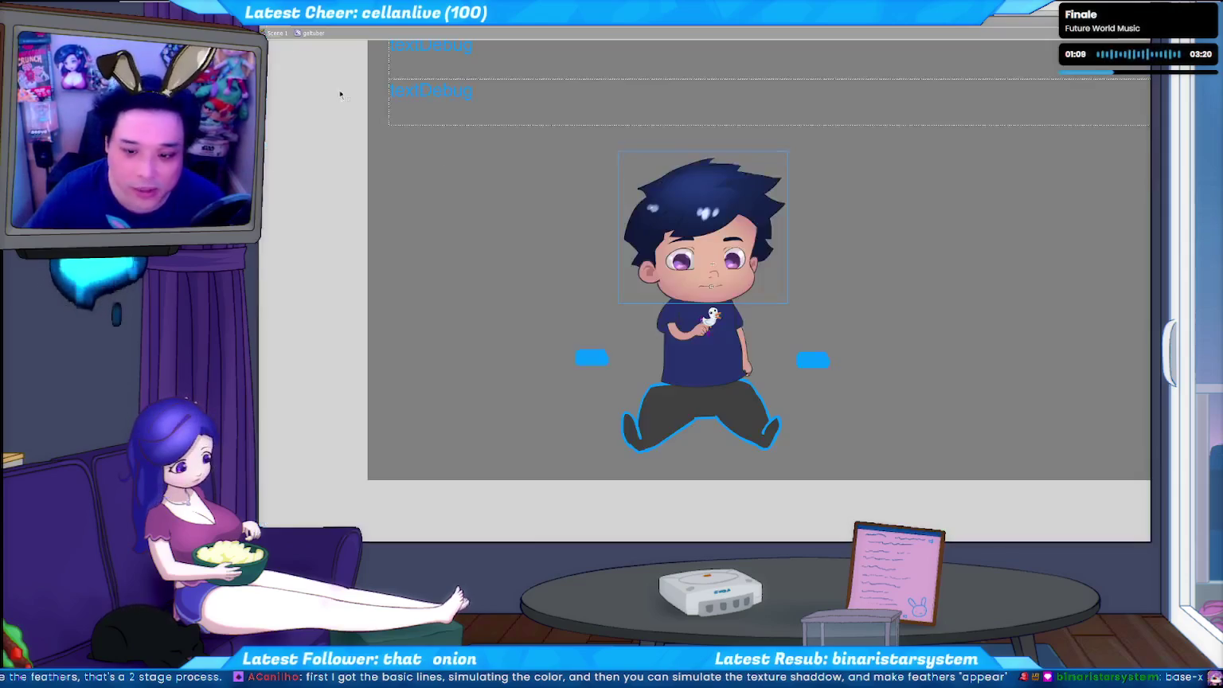
double_click(711, 275)
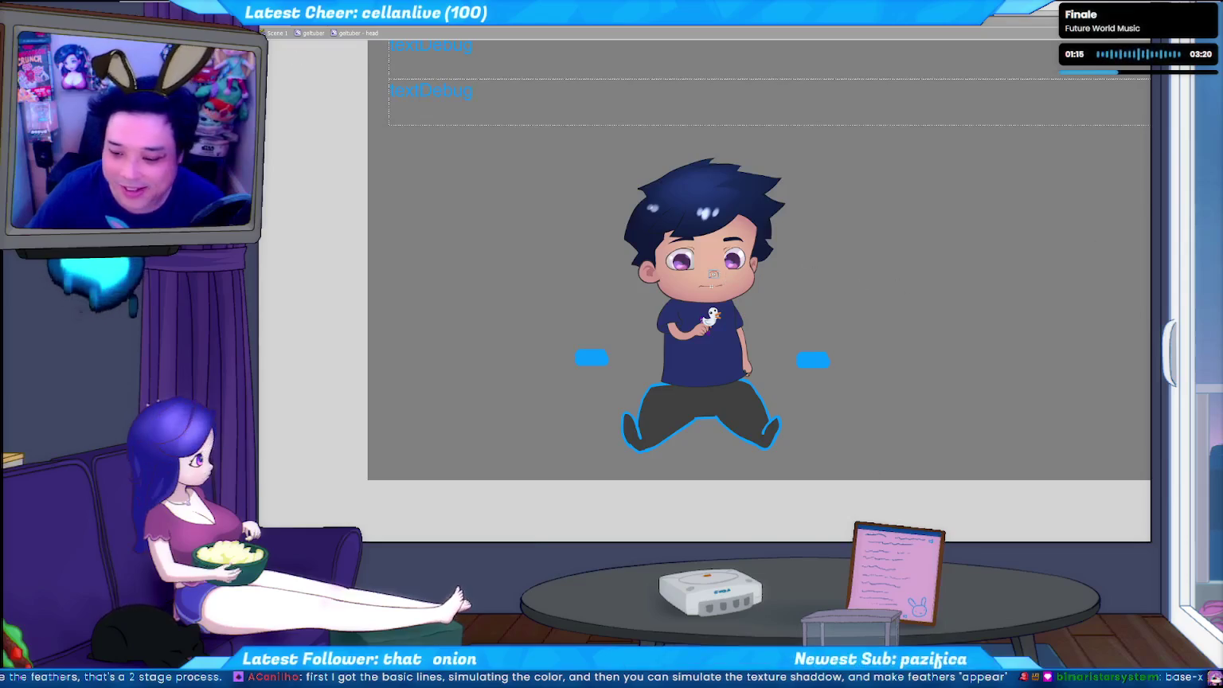
key(alt+Tab)
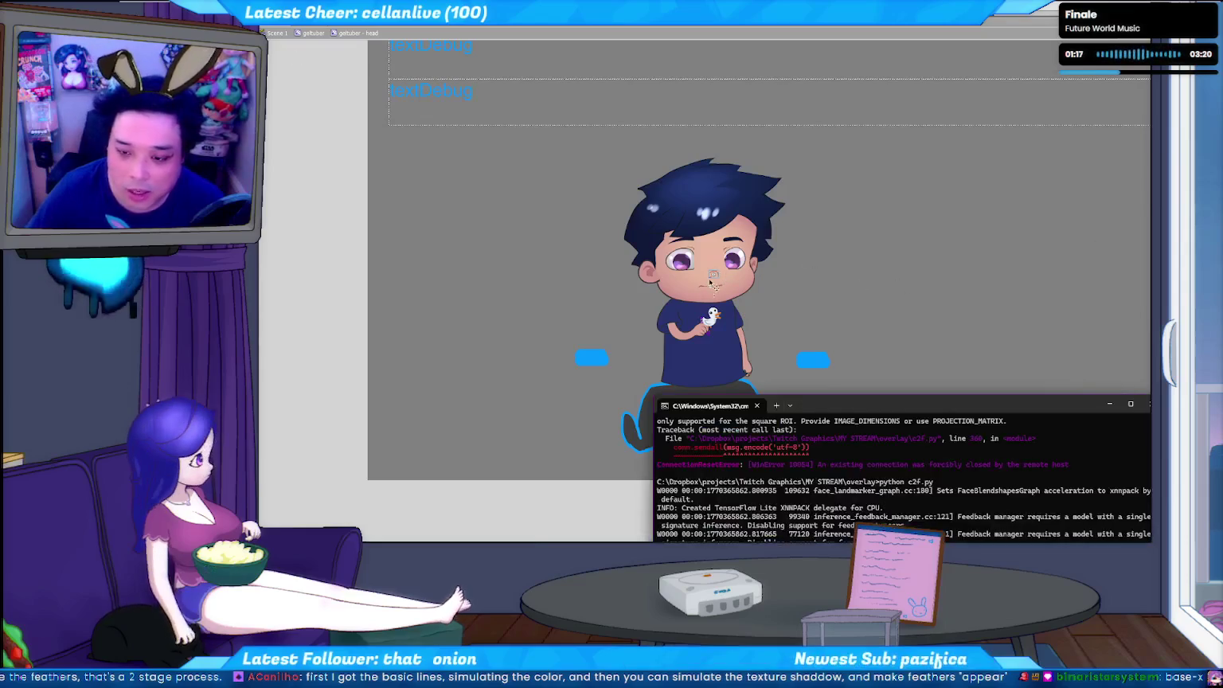
key(alt+Tab)
key(shift+f)
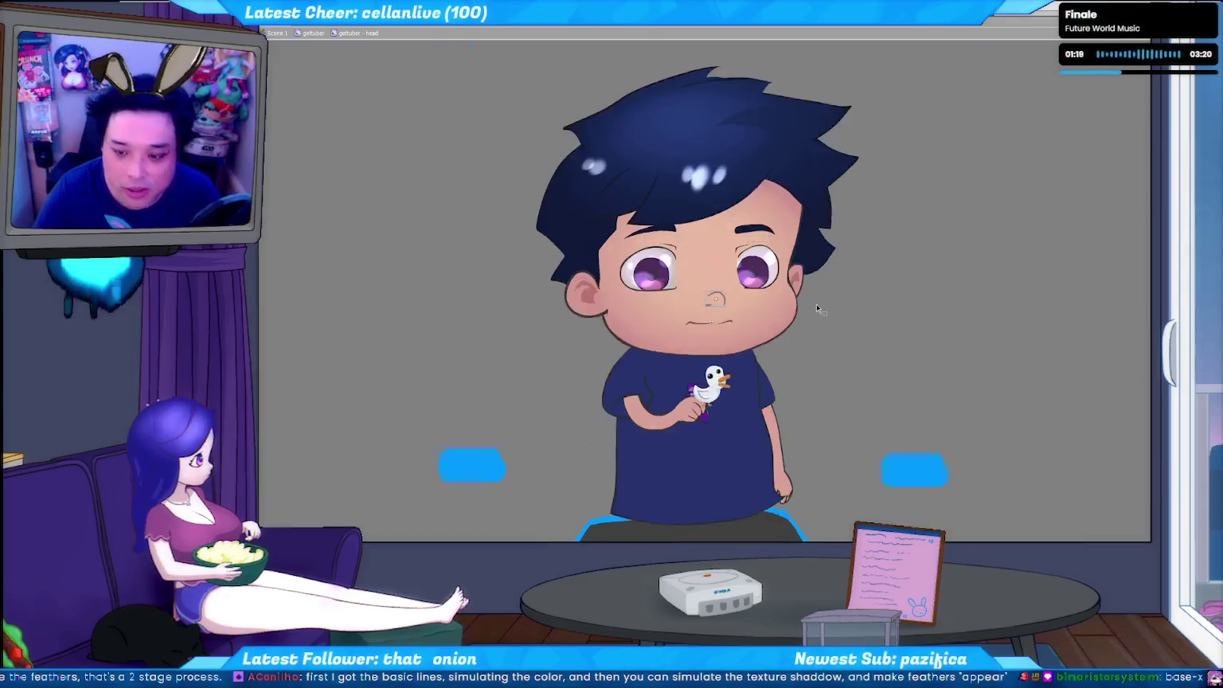
- Enter the small nose symbol between the eyes for editing
double_click(728, 290)
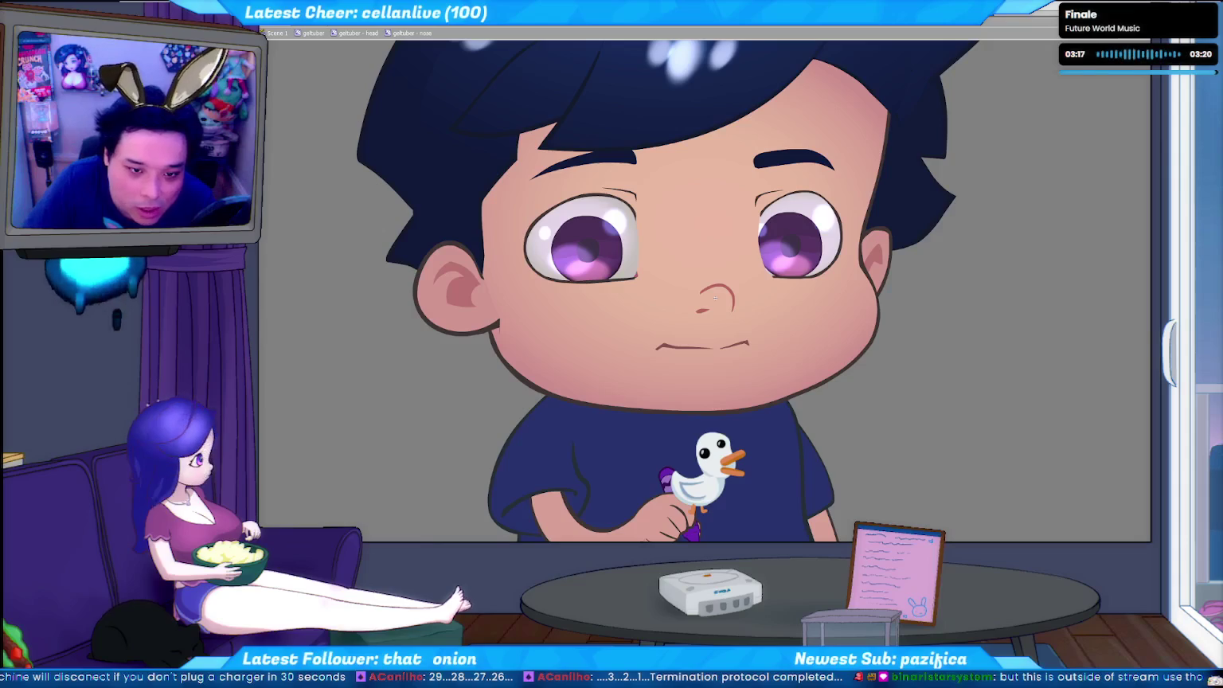
- Close the swatches, lasso-select the nose shape, and save the document
click(321, 164)
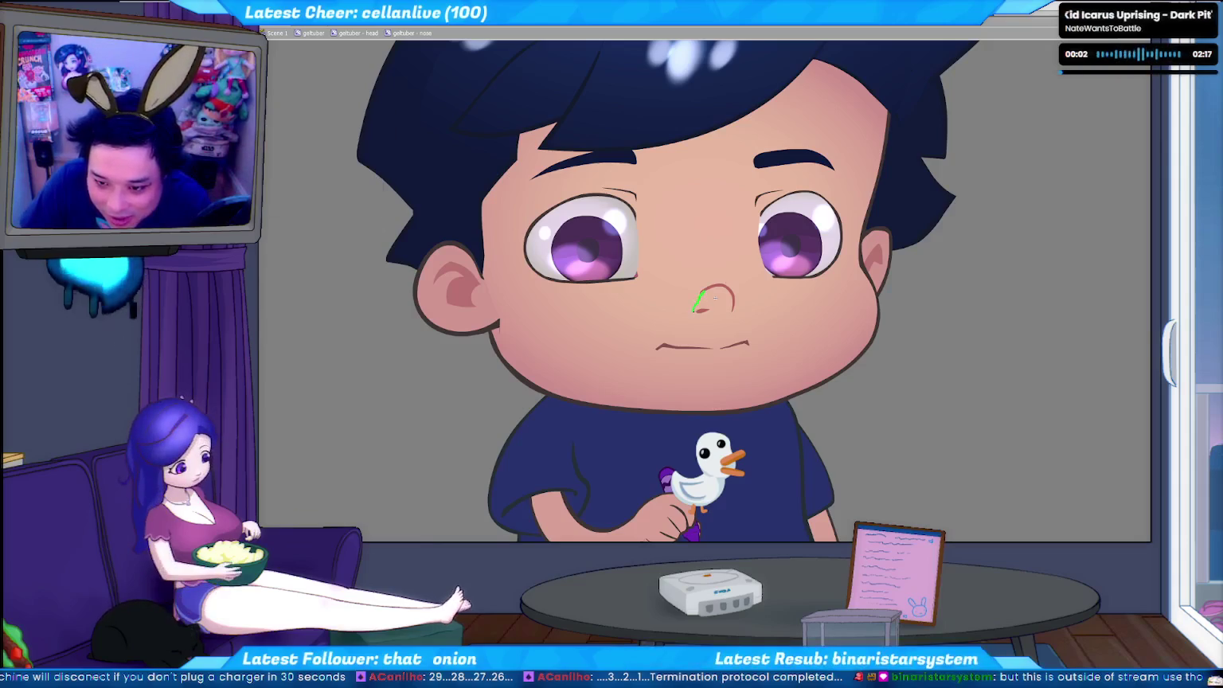
drag(698, 300, 724, 311)
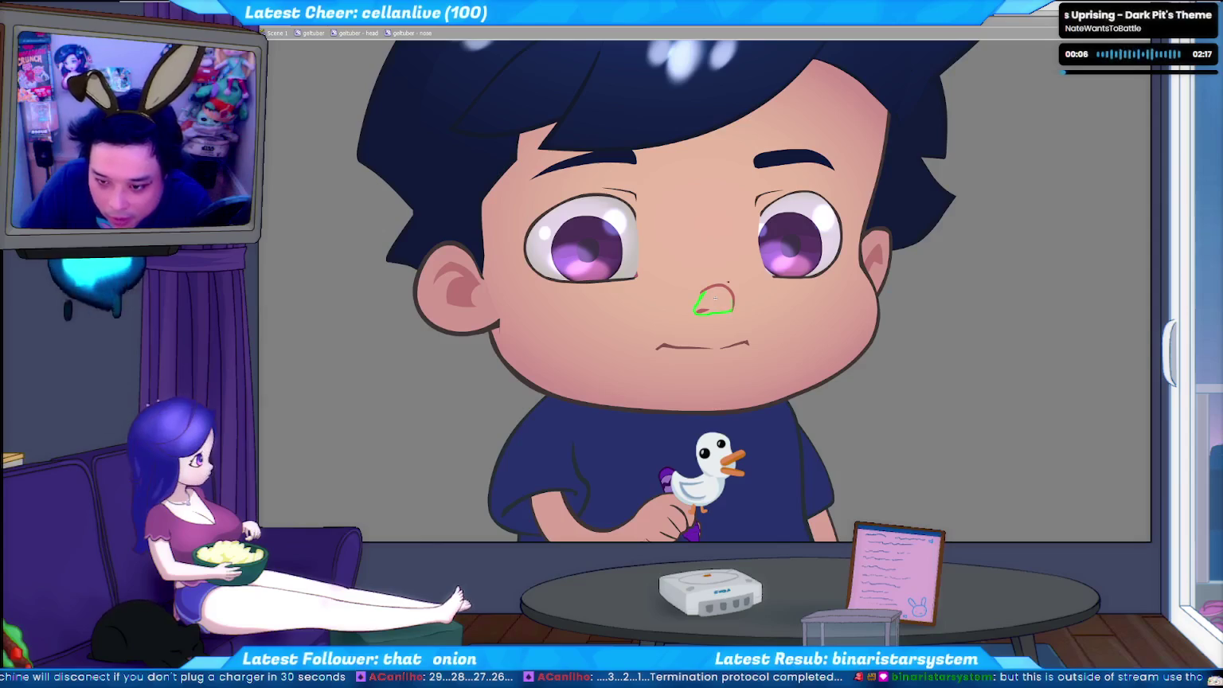
click(714, 297)
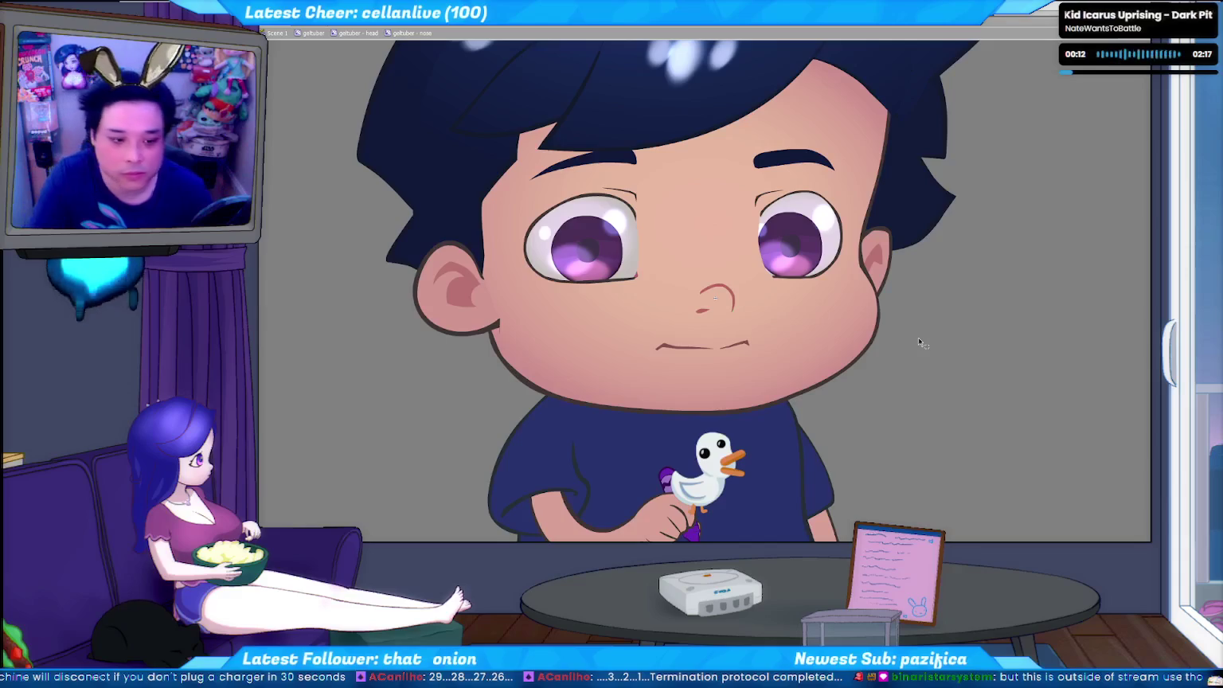
scroll(920, 348, down, 3)
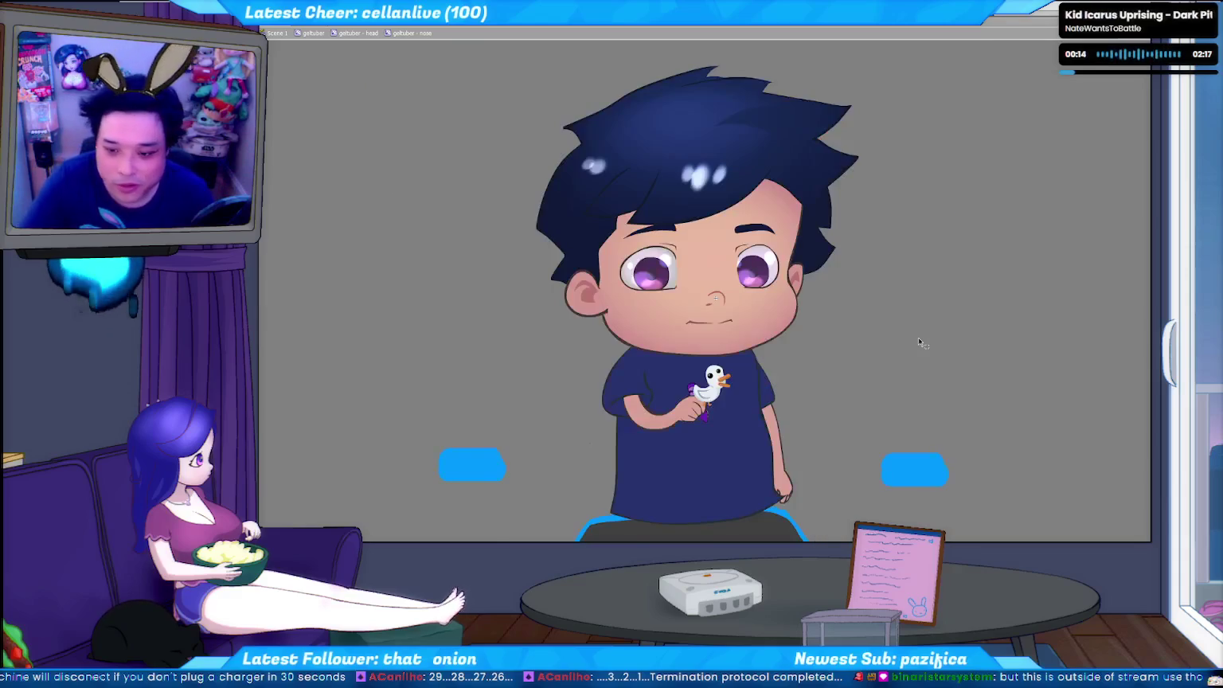
scroll(919, 342, up, 3)
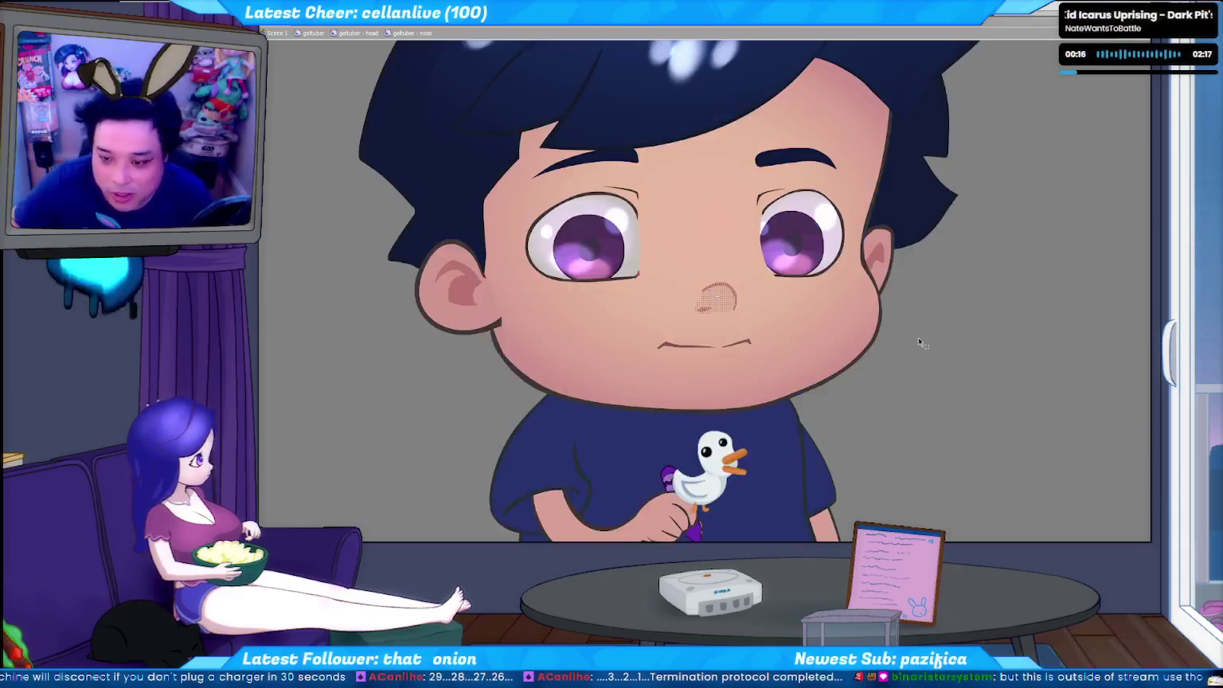
scroll(919, 343, down, 1)
scroll(919, 343, up, 1)
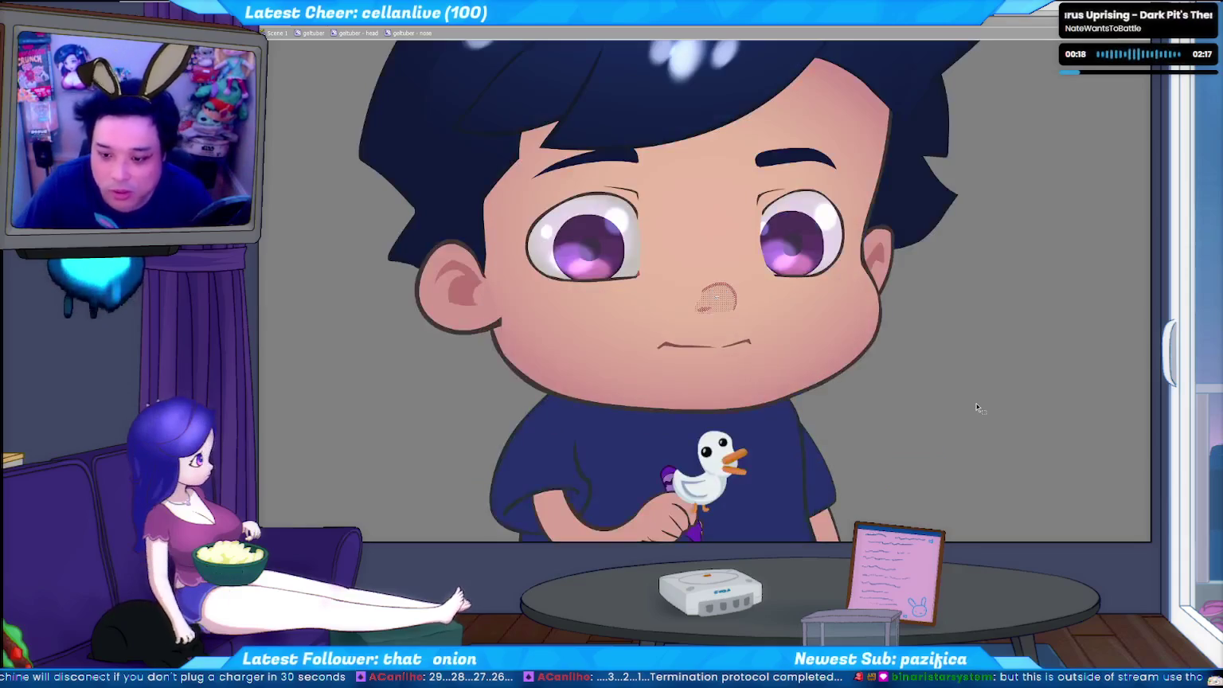
key(ctrl+s)
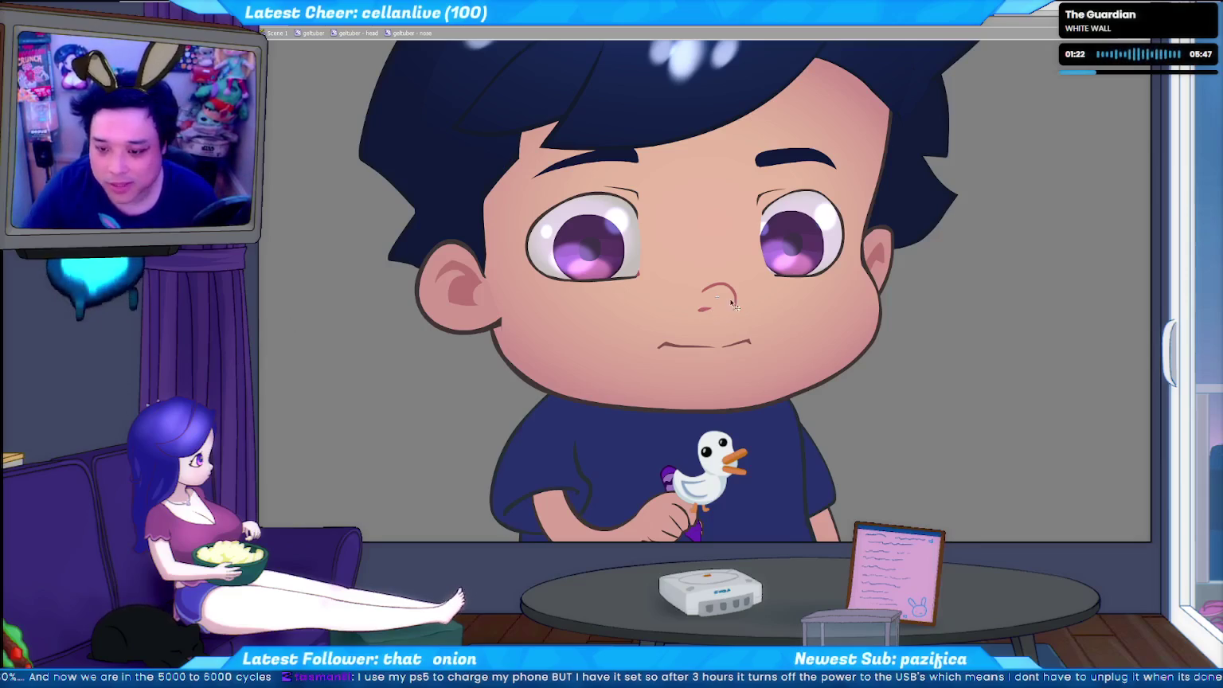
- Exit the nose to the head level, deselect, and switch to the c2f.py Command Prompt
double_click(905, 328)
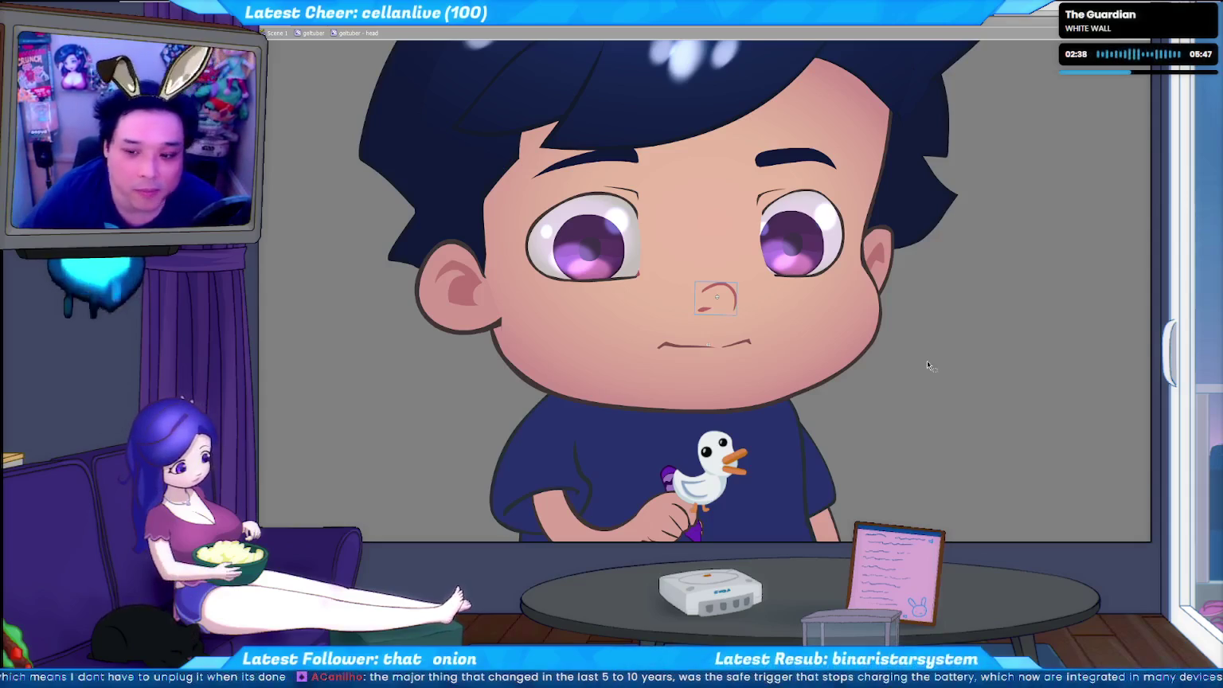
click(931, 356)
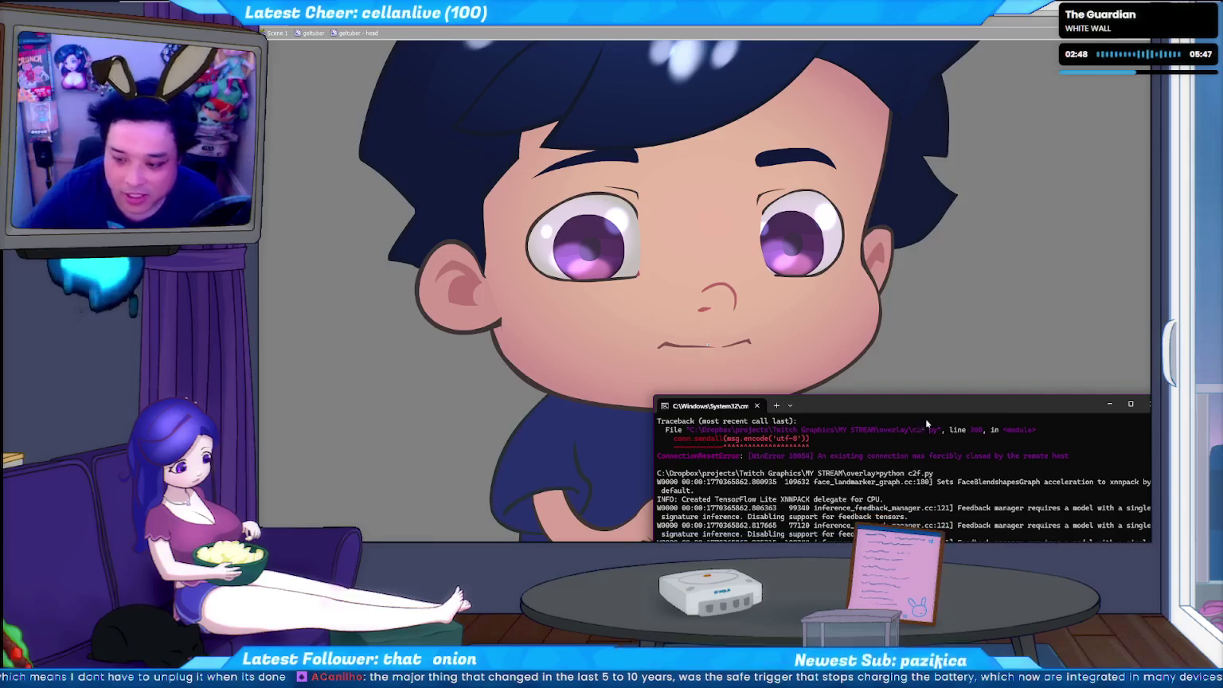
click(931, 329)
- Run Test Movie of the avatar alongside the running c2f.py tracking script
key(ctrl+Return)
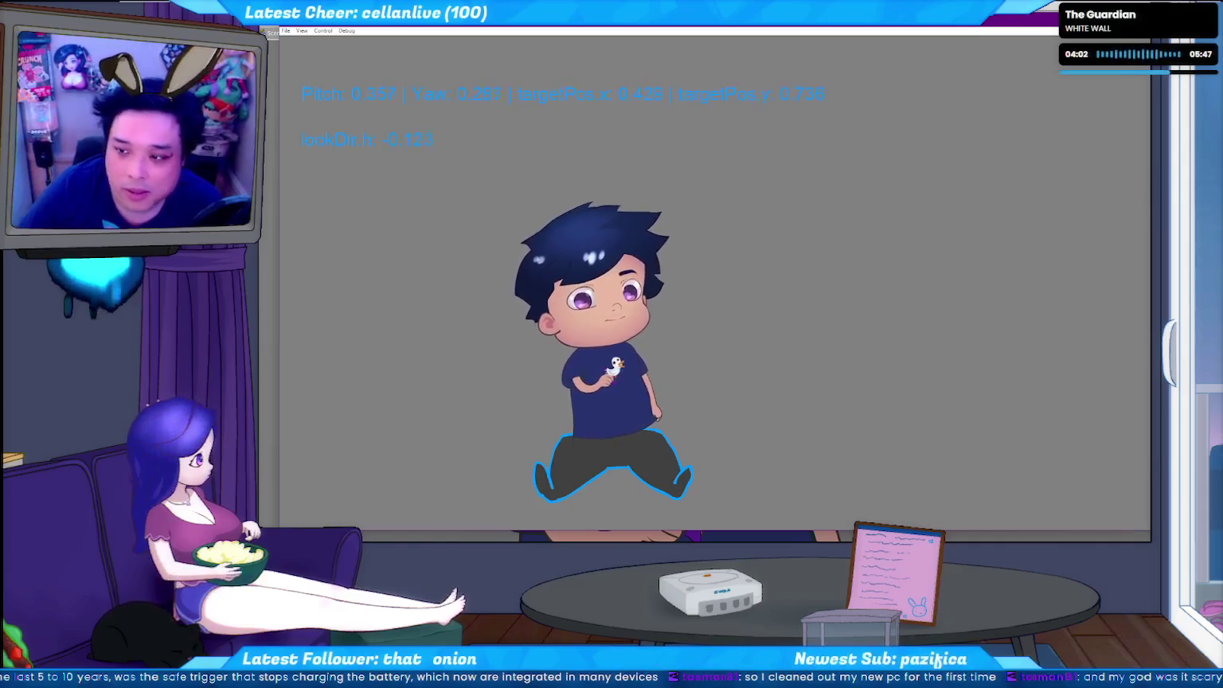
- Close the avatar's Test Movie window and return to editing the head symbol
key(F8)
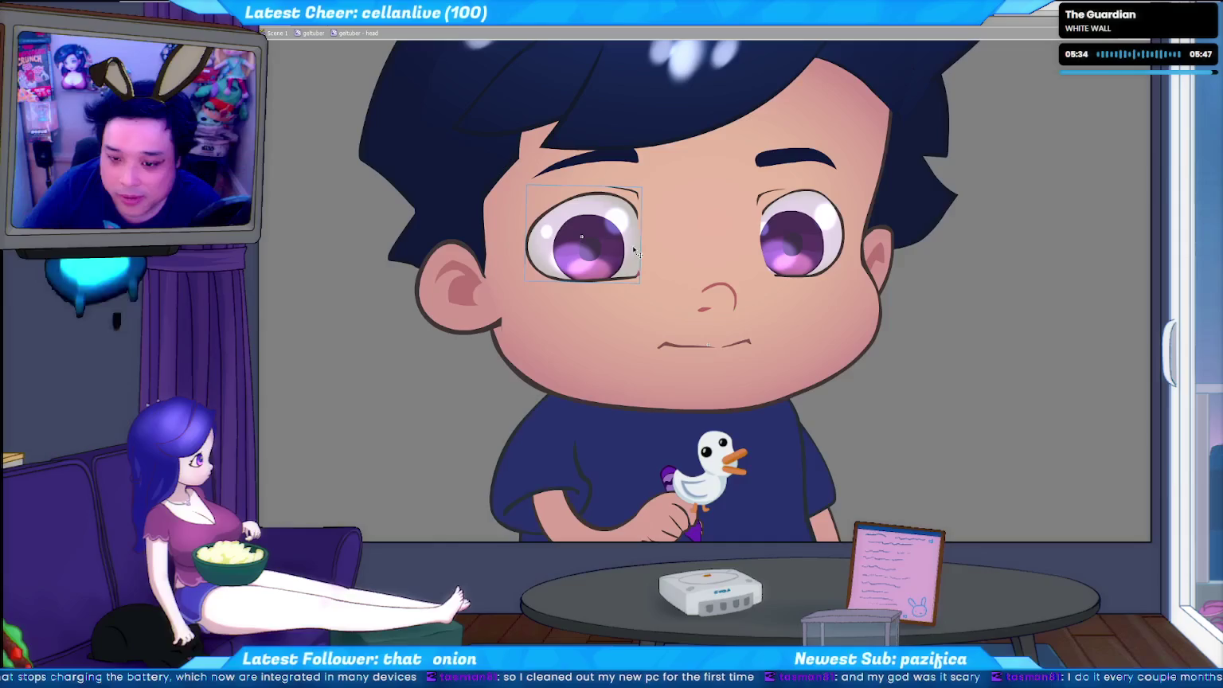
click(532, 238)
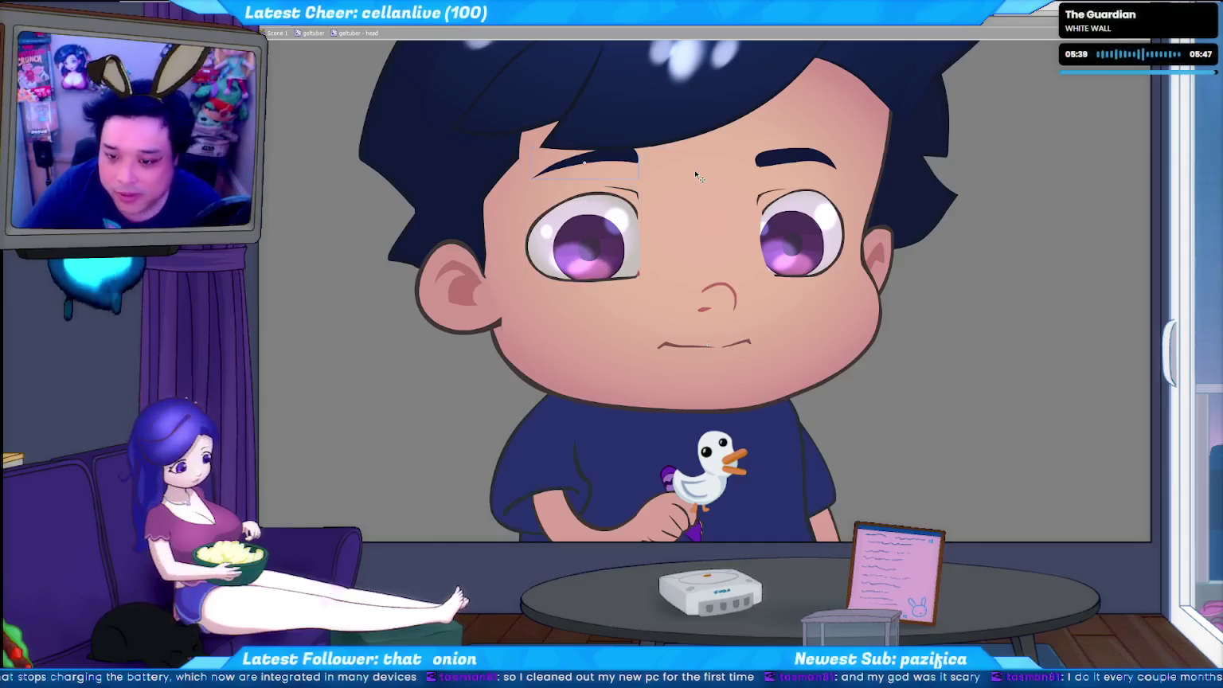
click(635, 165)
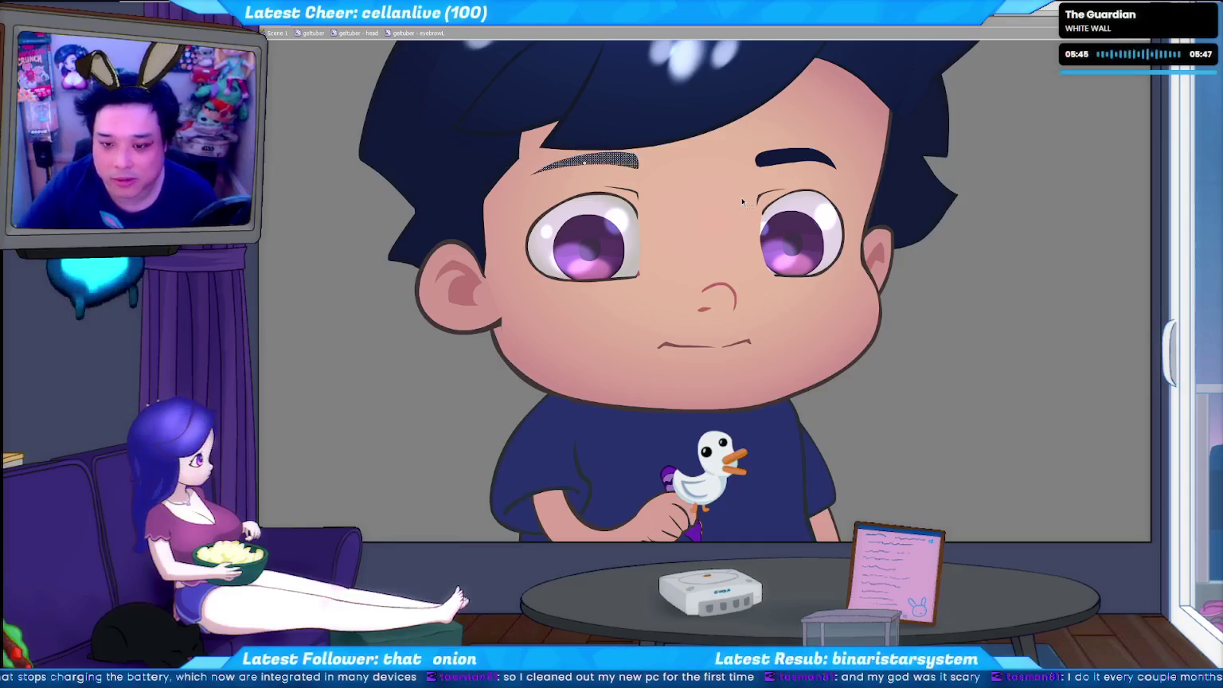
click(783, 163)
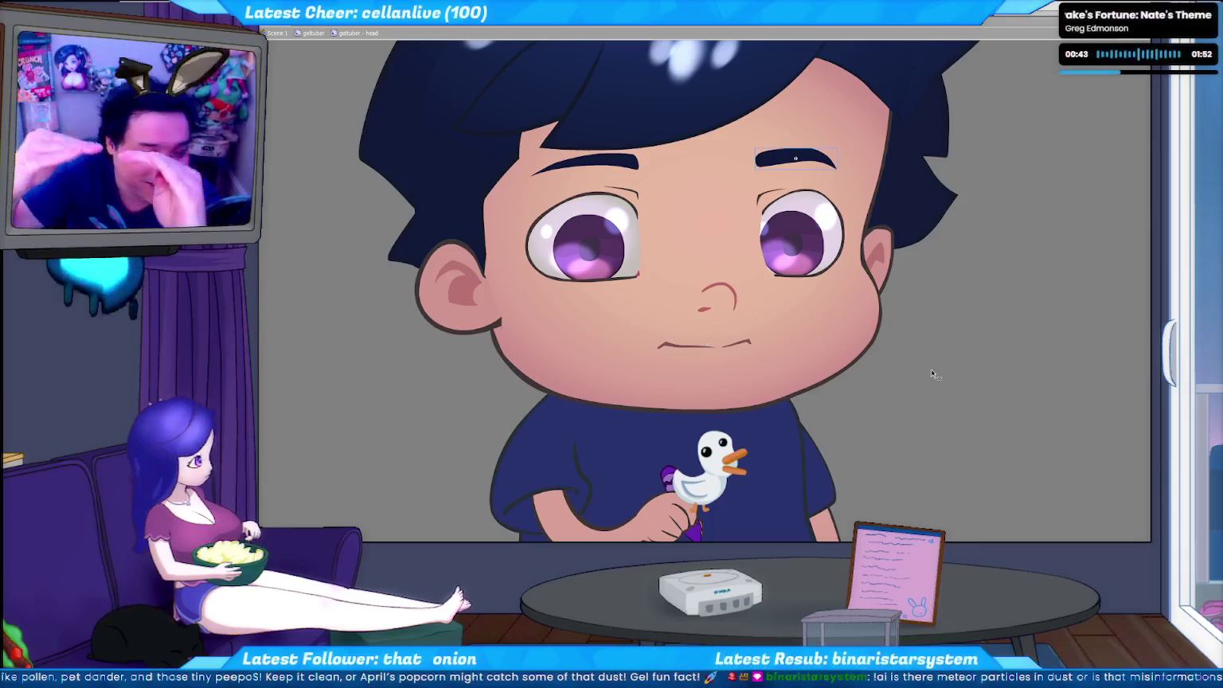
click(606, 164)
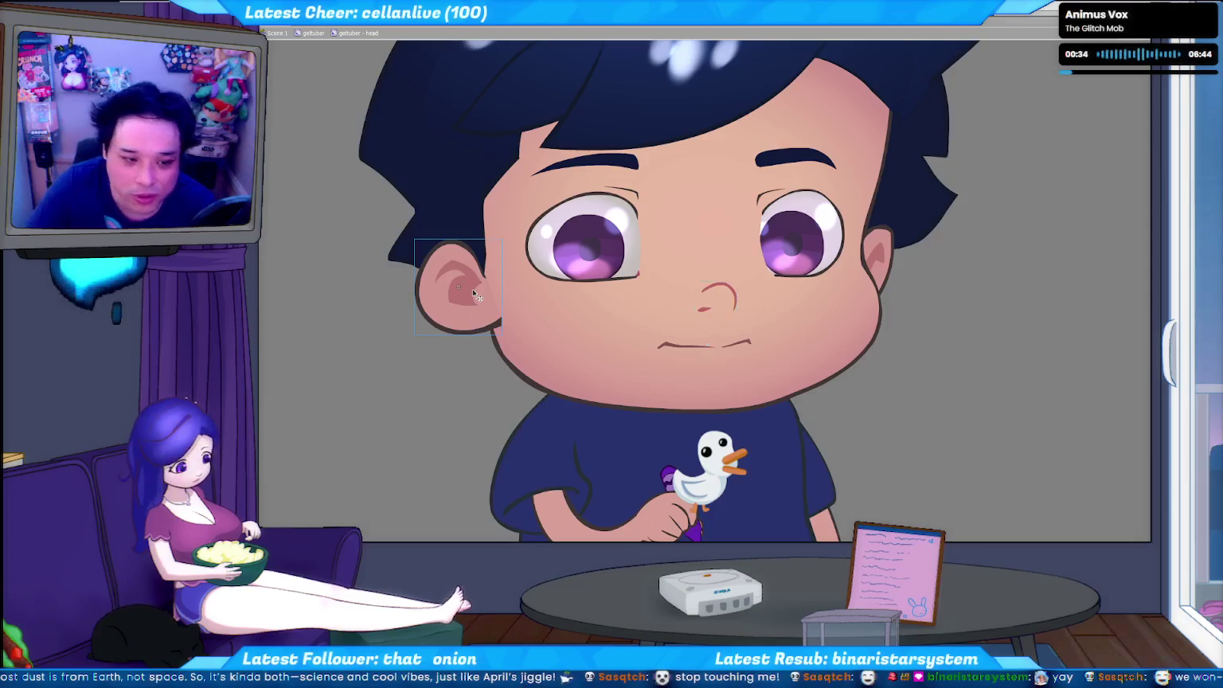
scroll(477, 294, down, 3)
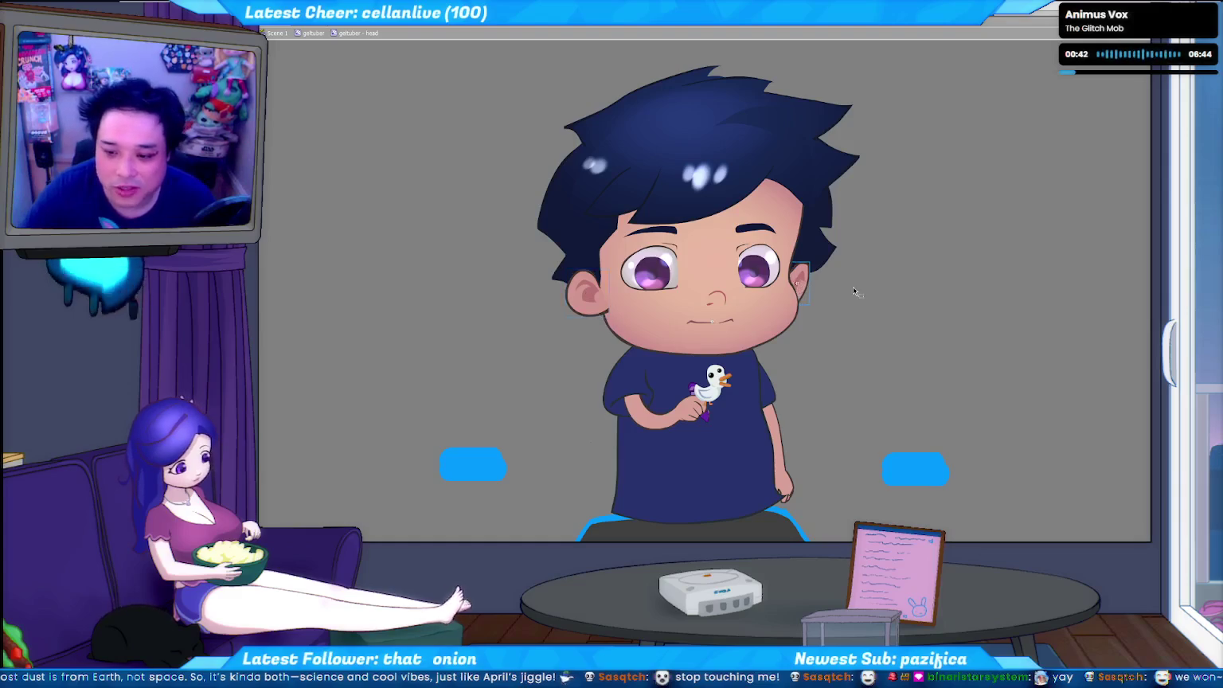
- Select the avatar's head symbol as one group on the zoomed-out stage
click(787, 329)
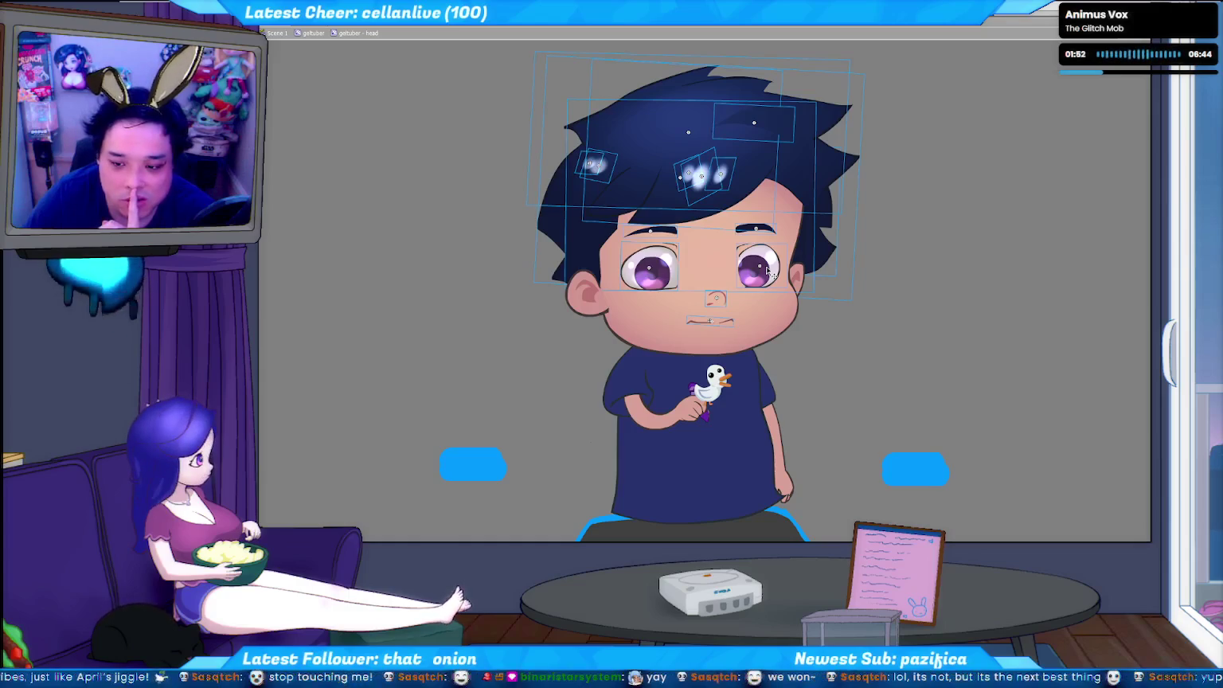
click(917, 292)
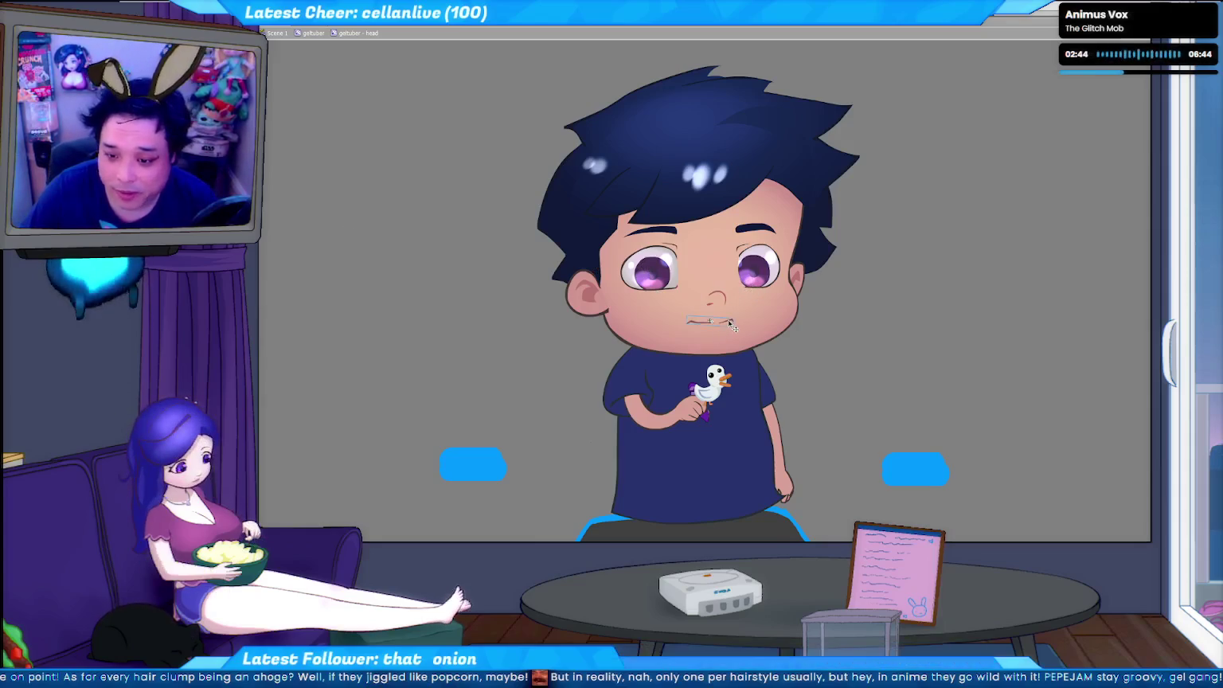
click(774, 327)
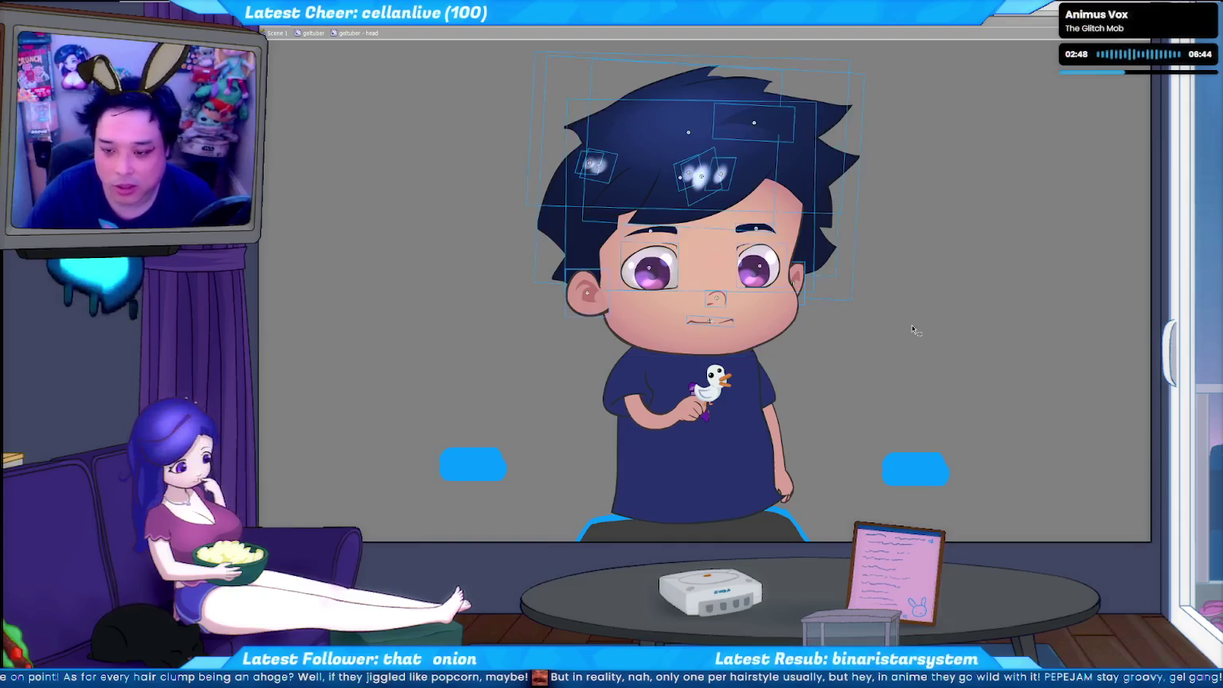
click(851, 306)
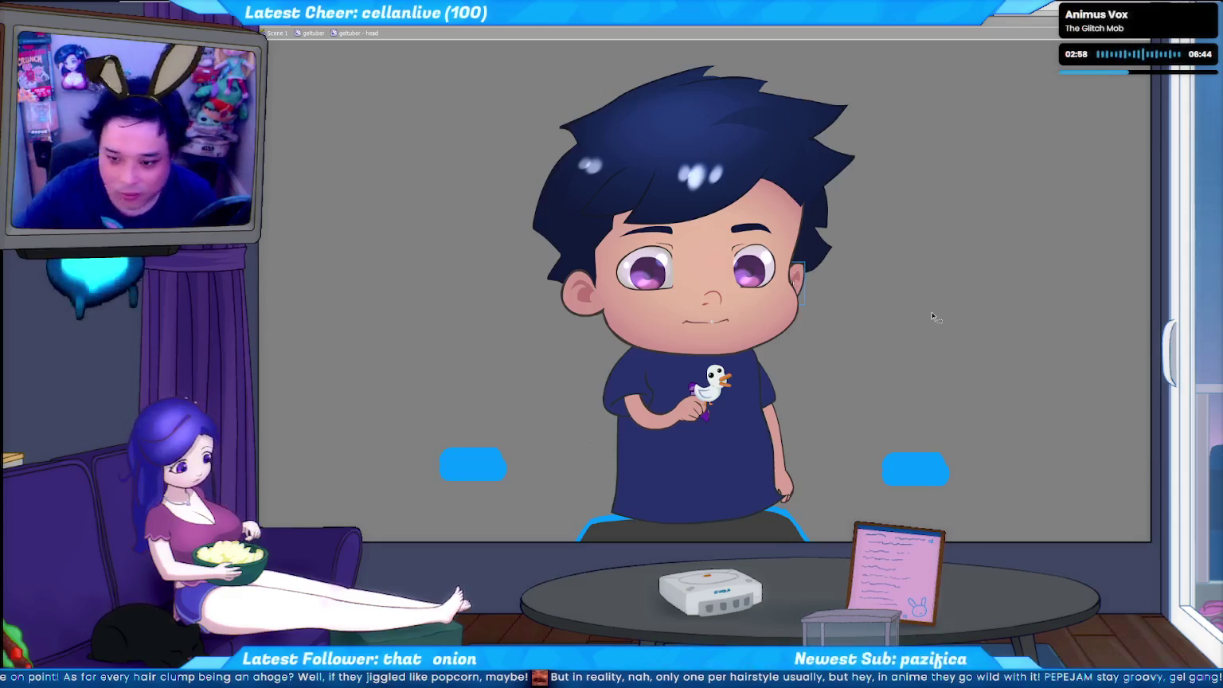
- Inside the head base symbol, skew its bottom edge slightly left, then exit to the head
double_click(758, 345)
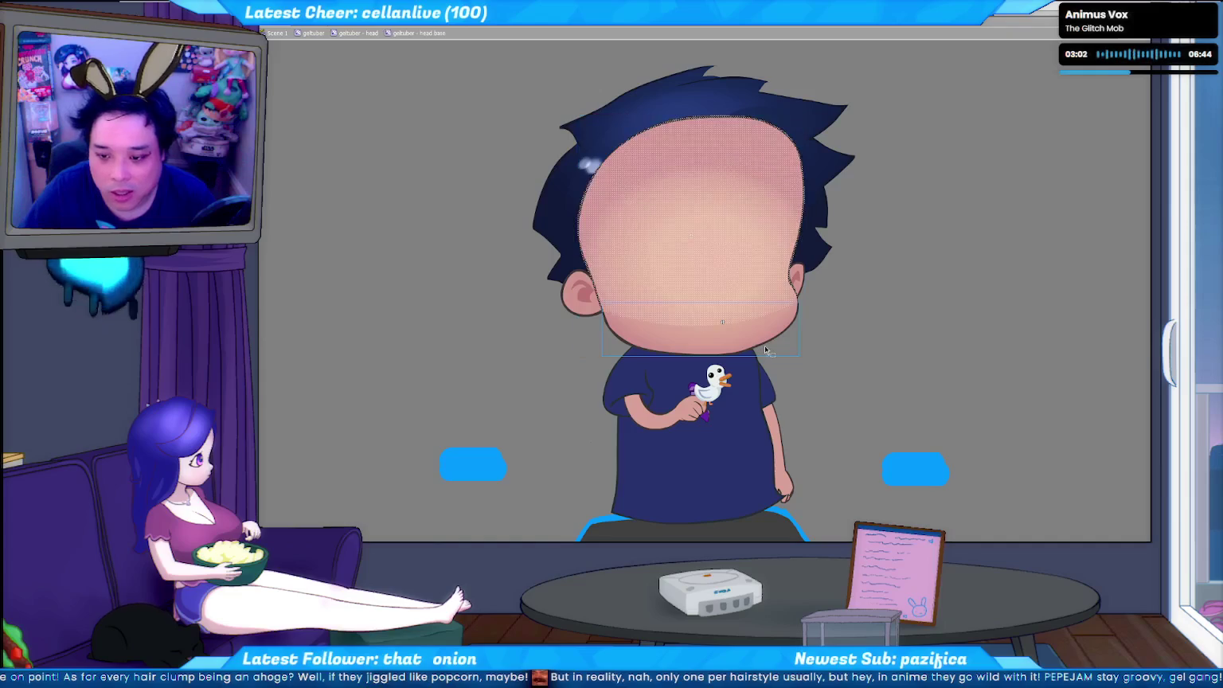
click(856, 353)
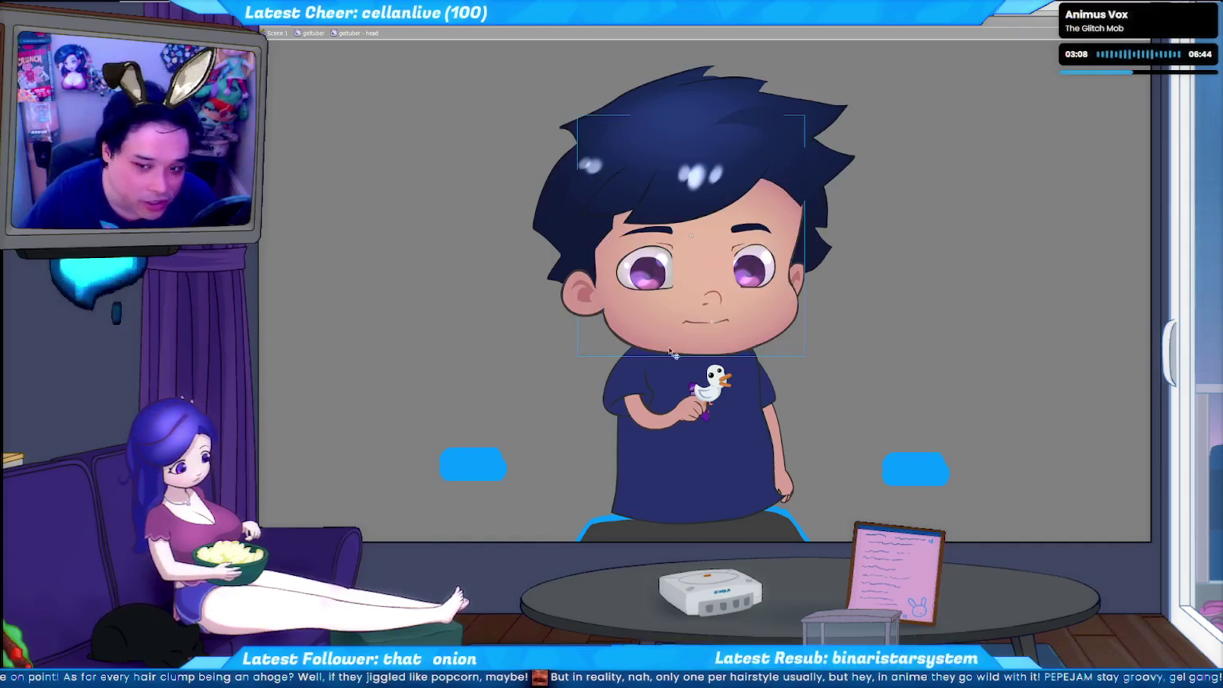
double_click(763, 339)
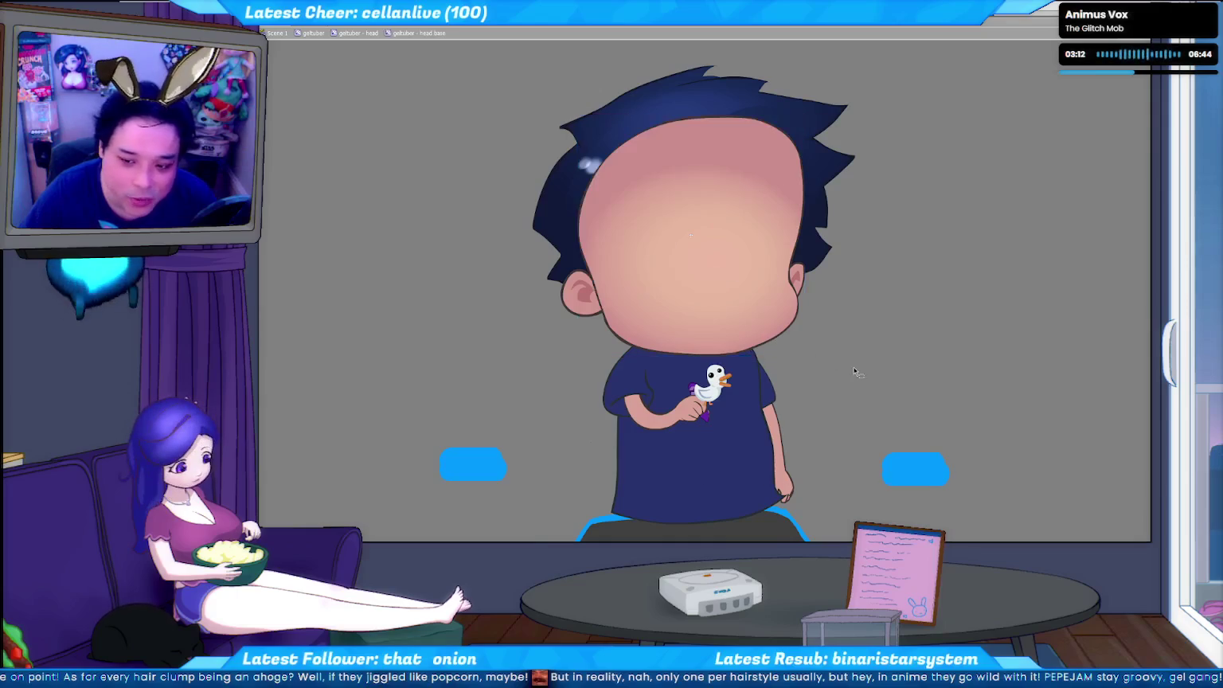
click(767, 326)
click(829, 351)
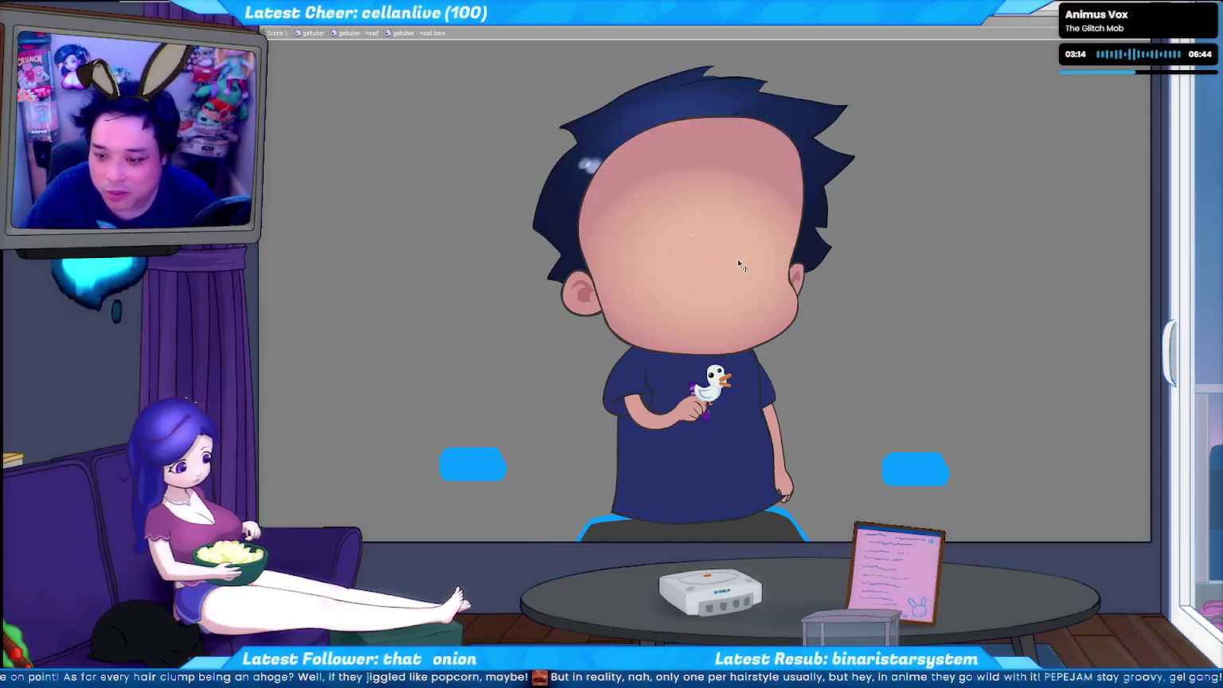
click(777, 338)
double_click(776, 338)
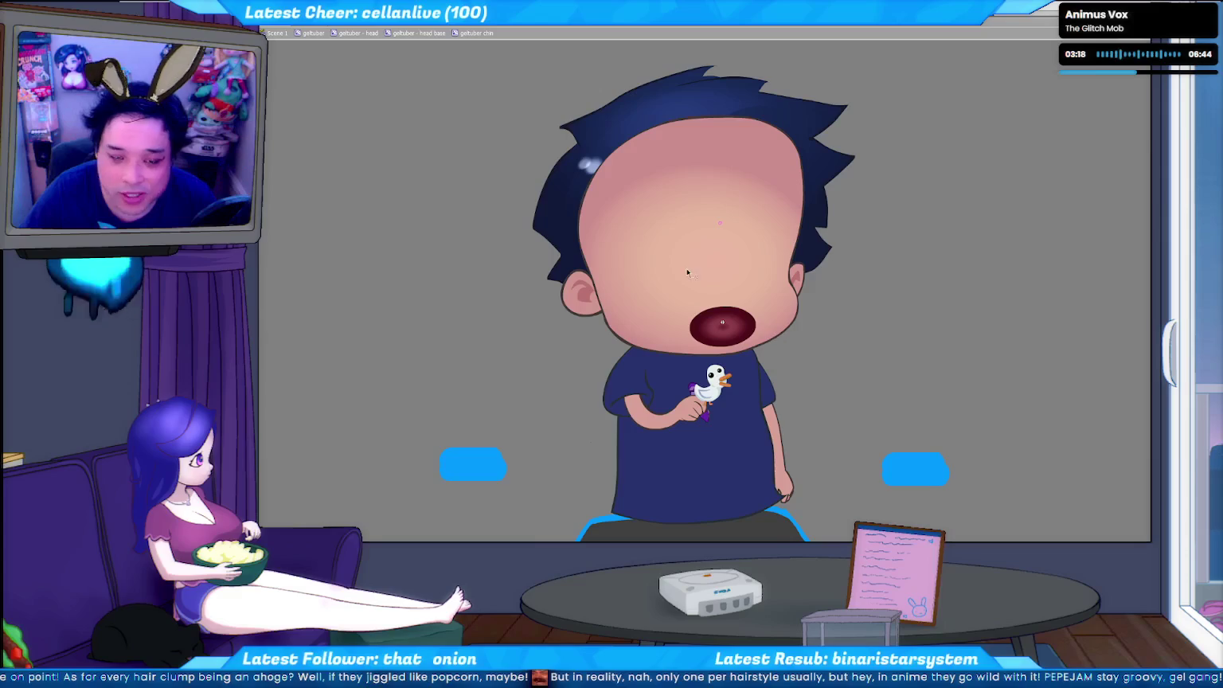
key(Escape)
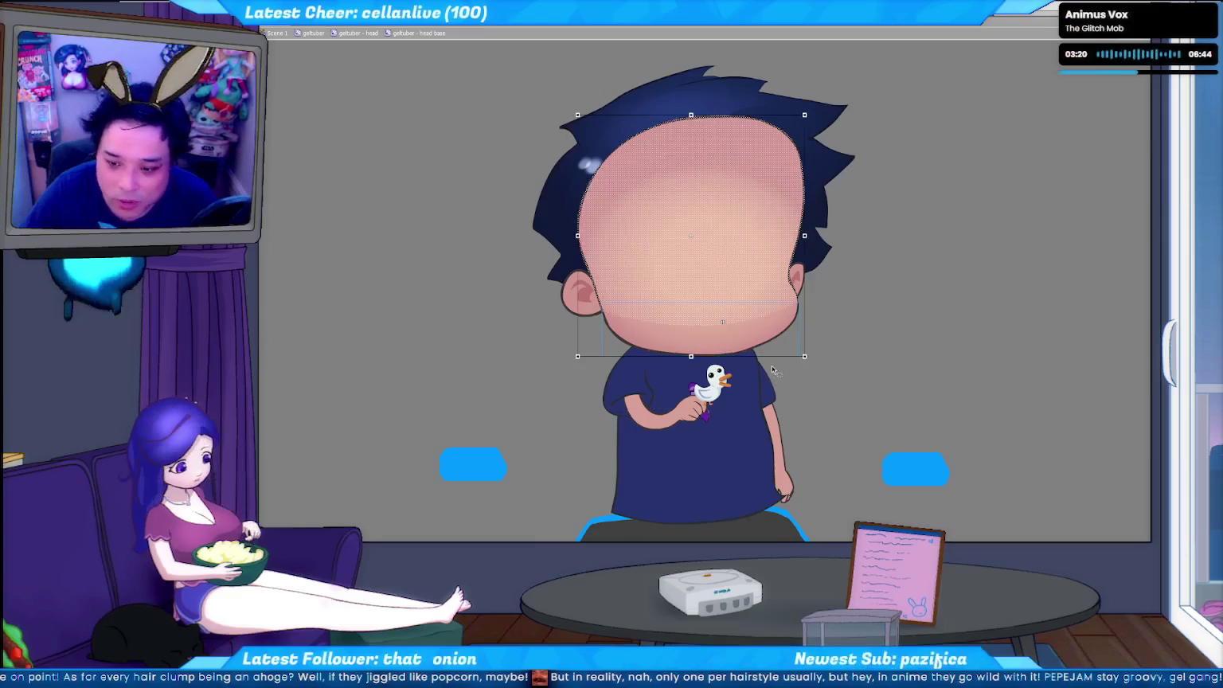
drag(769, 355, 758, 356)
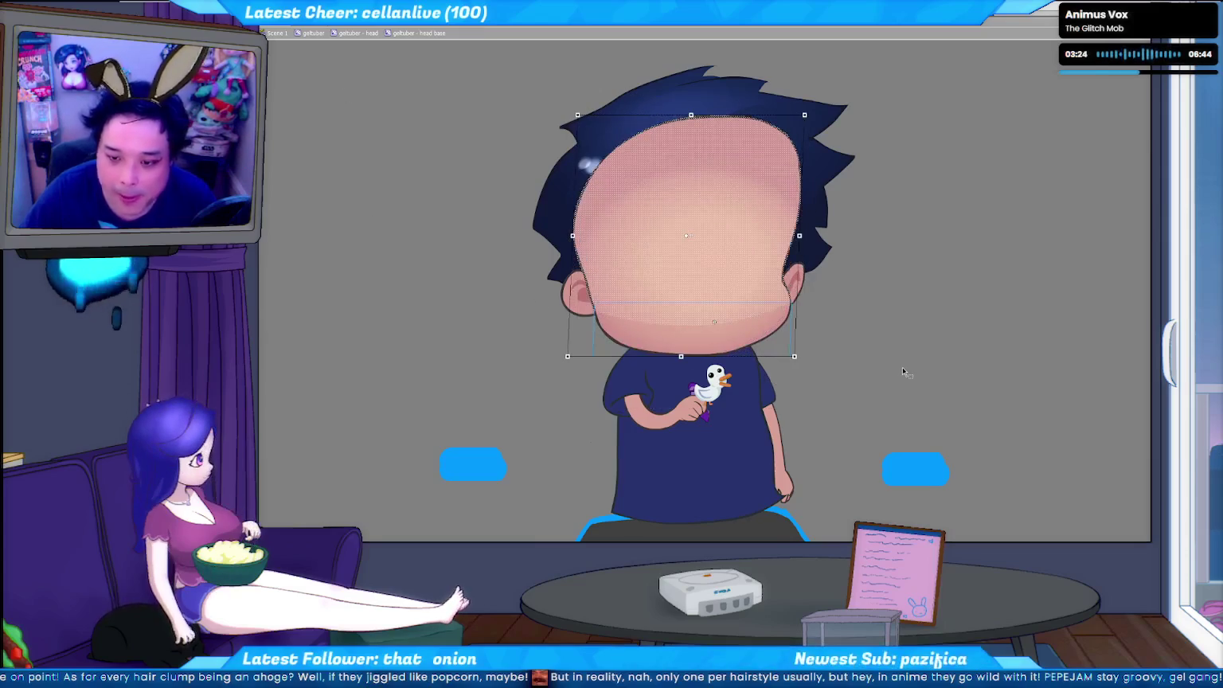
click(877, 319)
key(Escape)
- Select the nose and mouth parts, then select and enter the left ear symbol
key(ctrl+a)
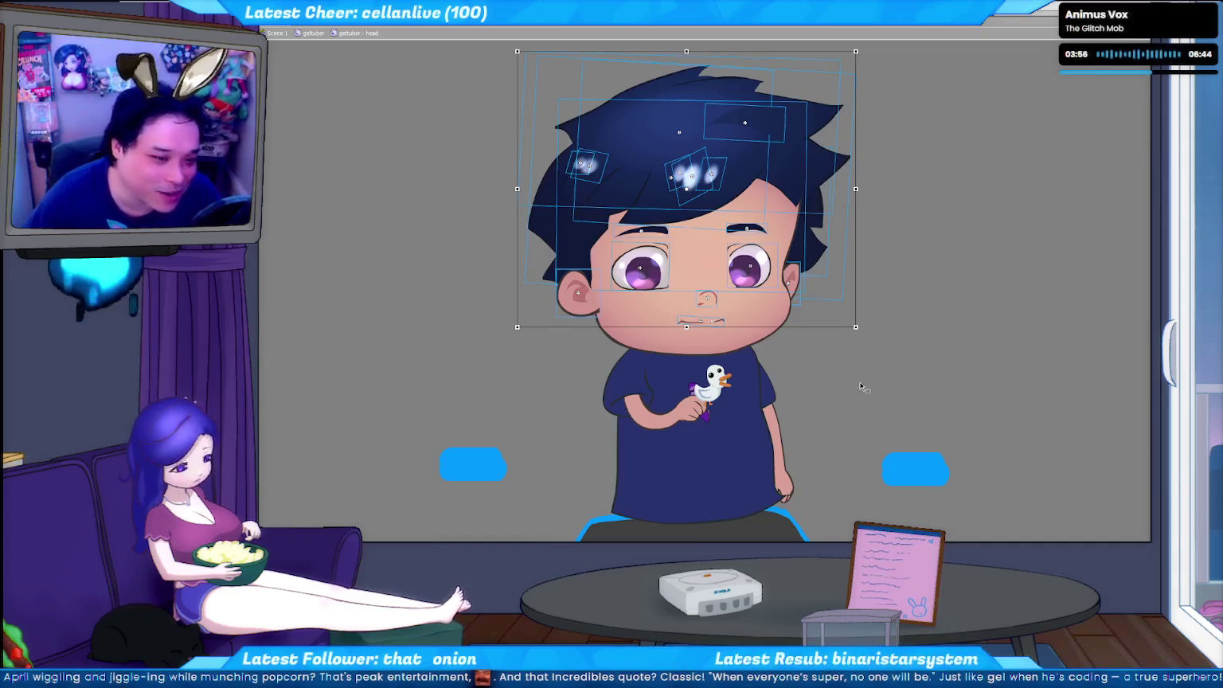
click(902, 379)
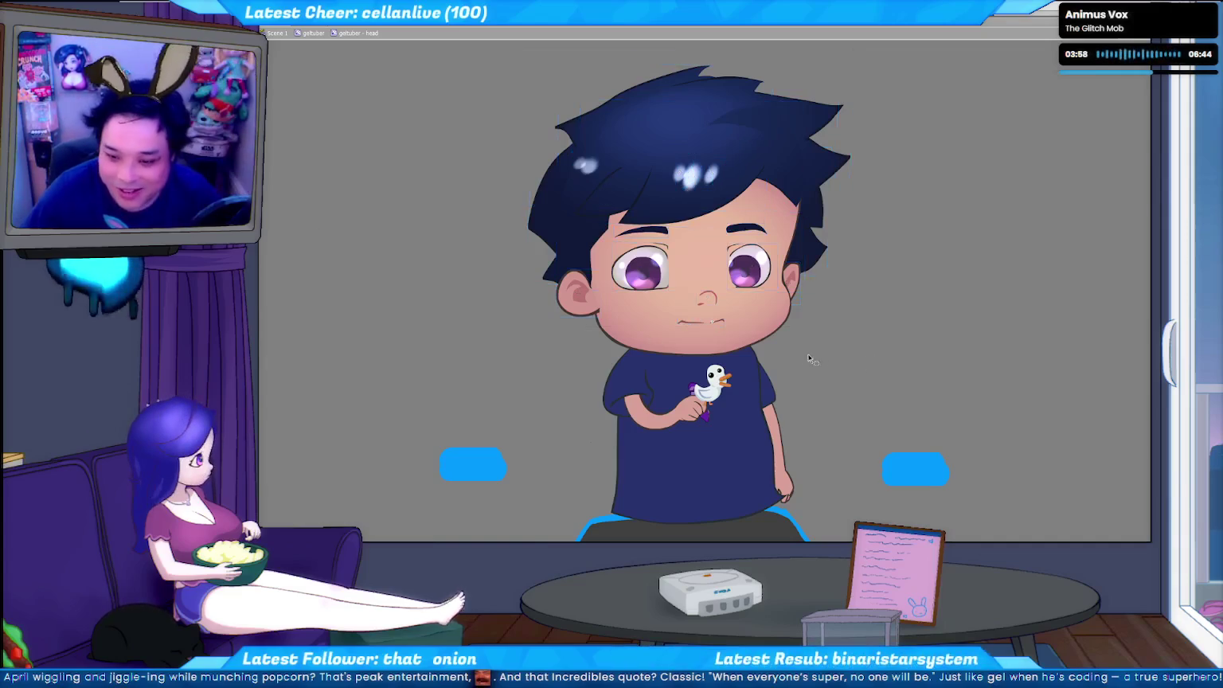
click(707, 299)
shift+click(705, 324)
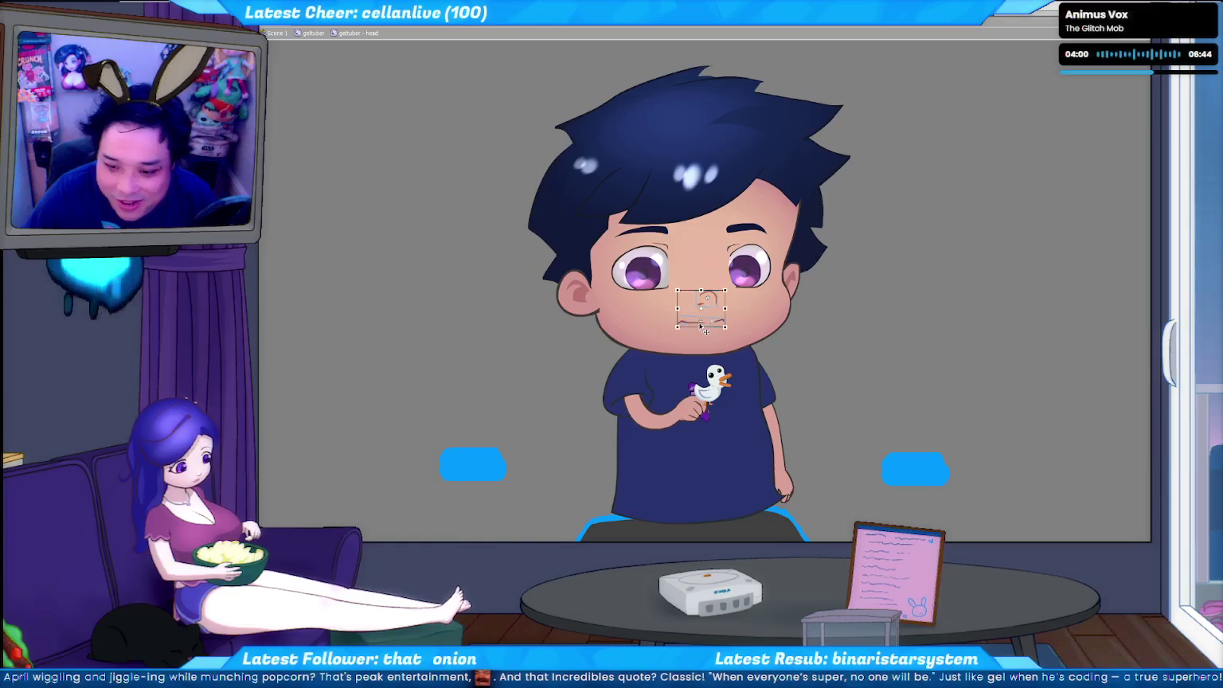
click(863, 366)
click(711, 325)
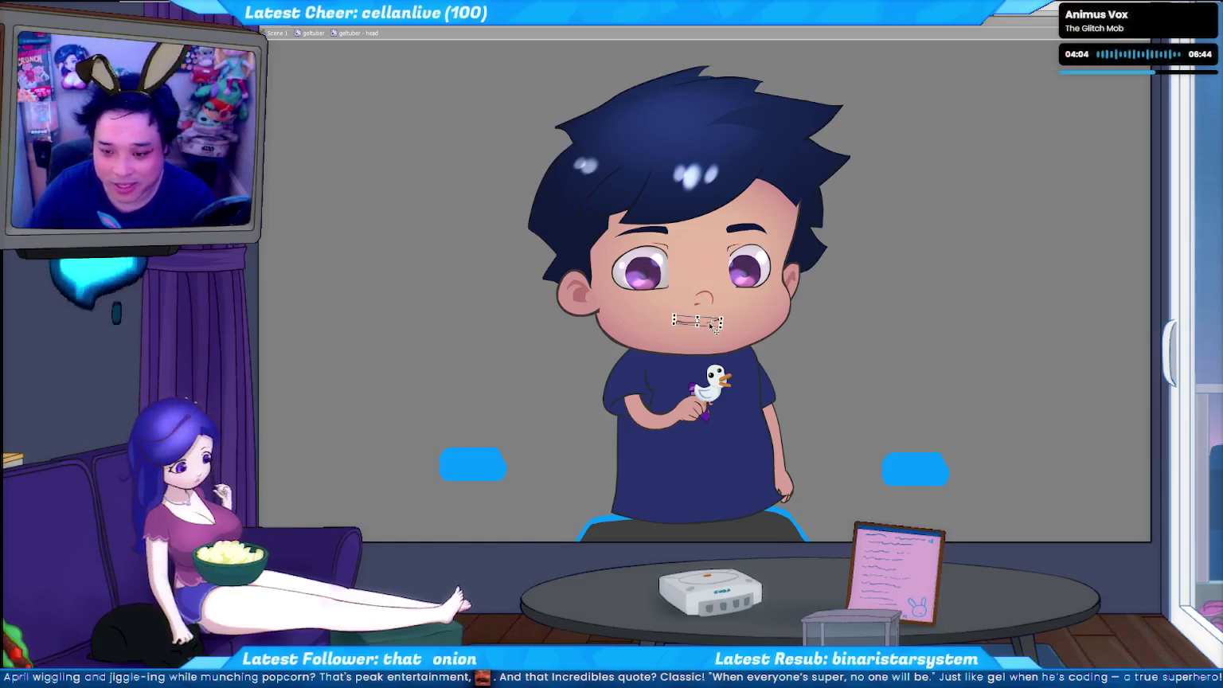
click(842, 360)
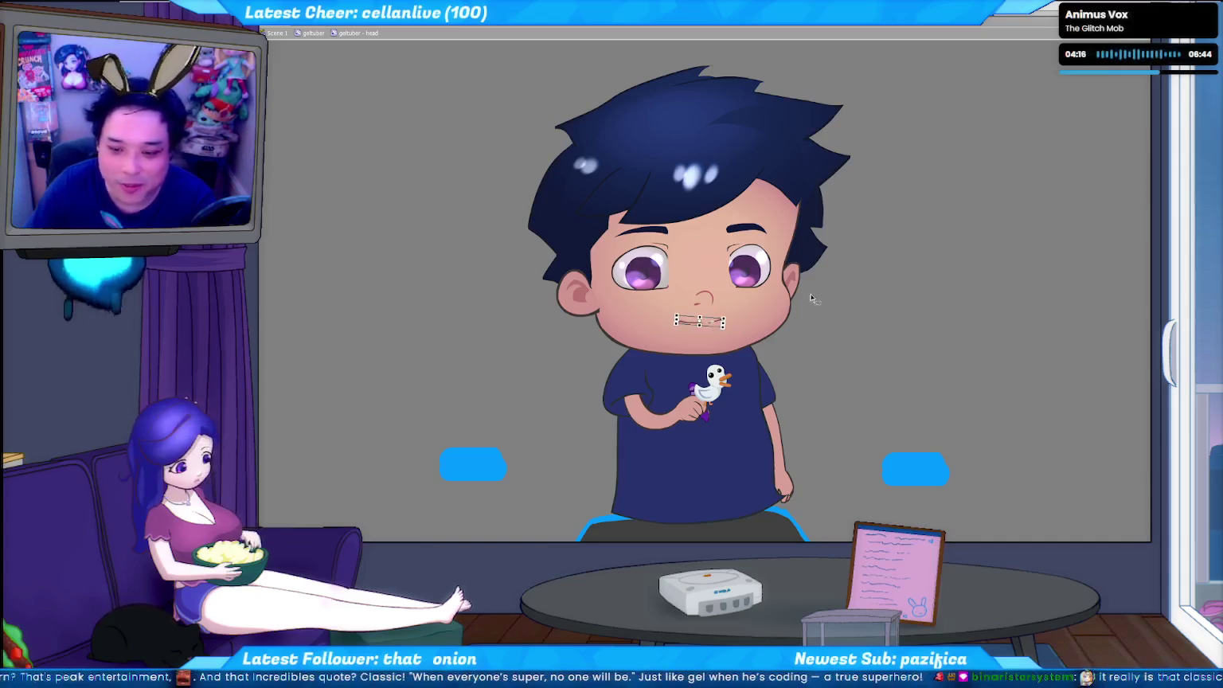
click(583, 309)
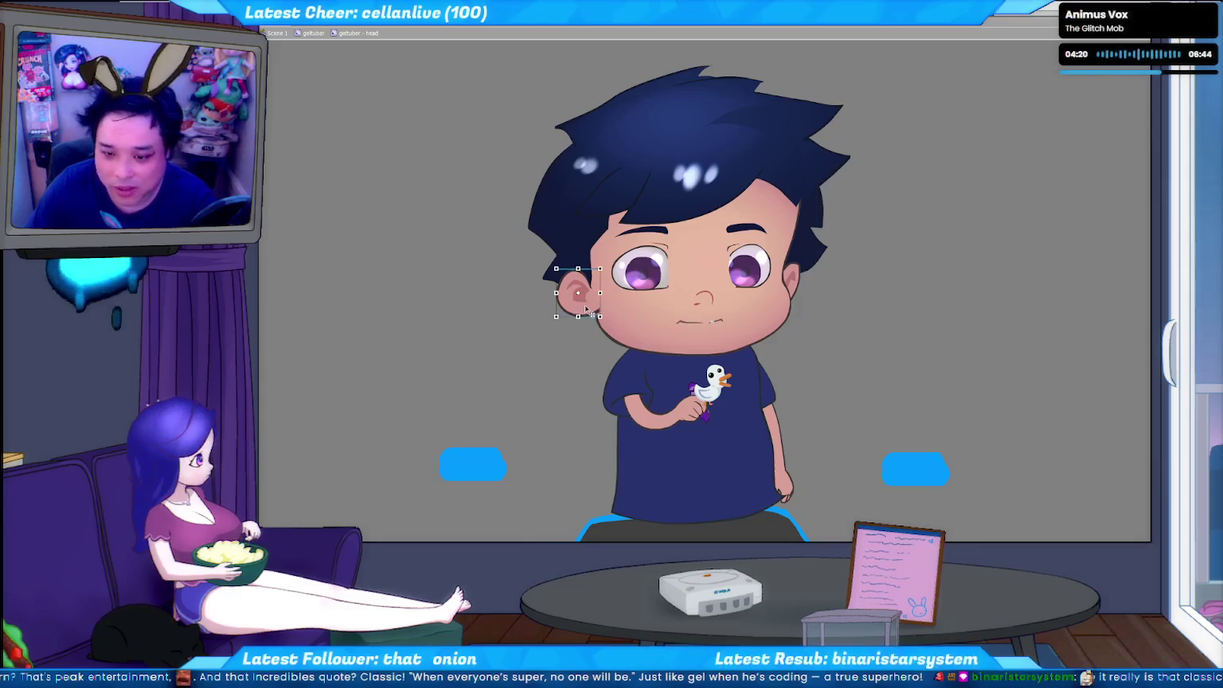
double_click(589, 309)
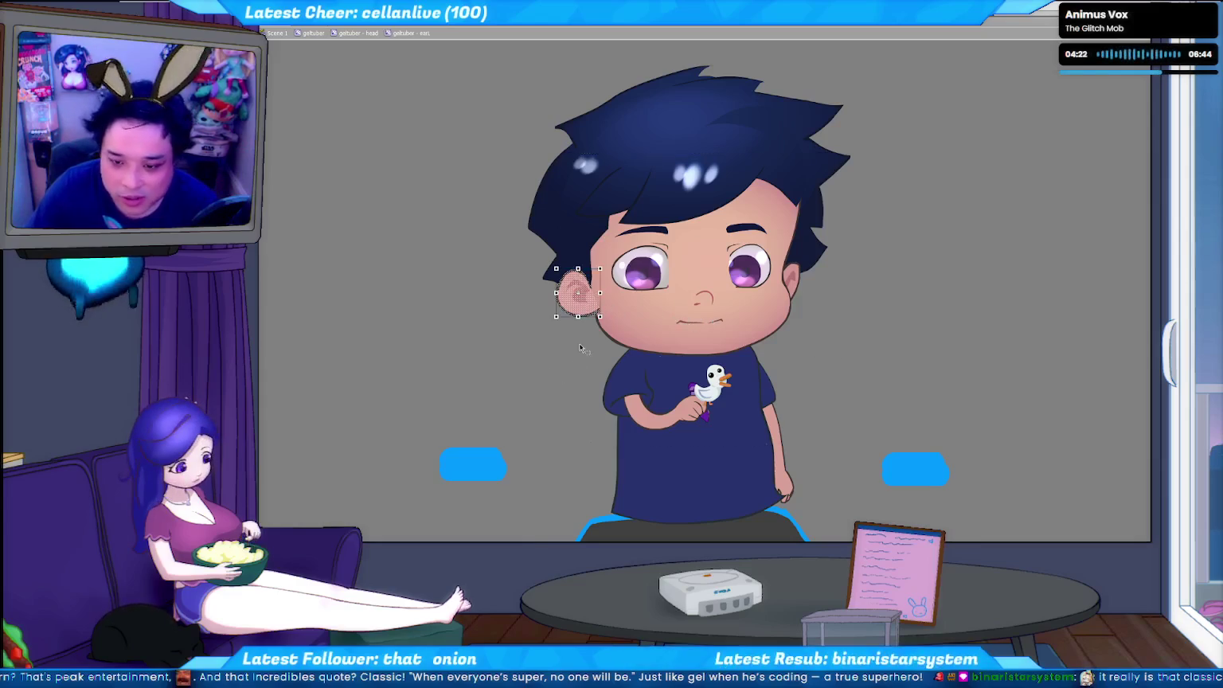
- Zoom in and scale the small earring beneath the ear narrower
scroll(683, 359, up, 3)
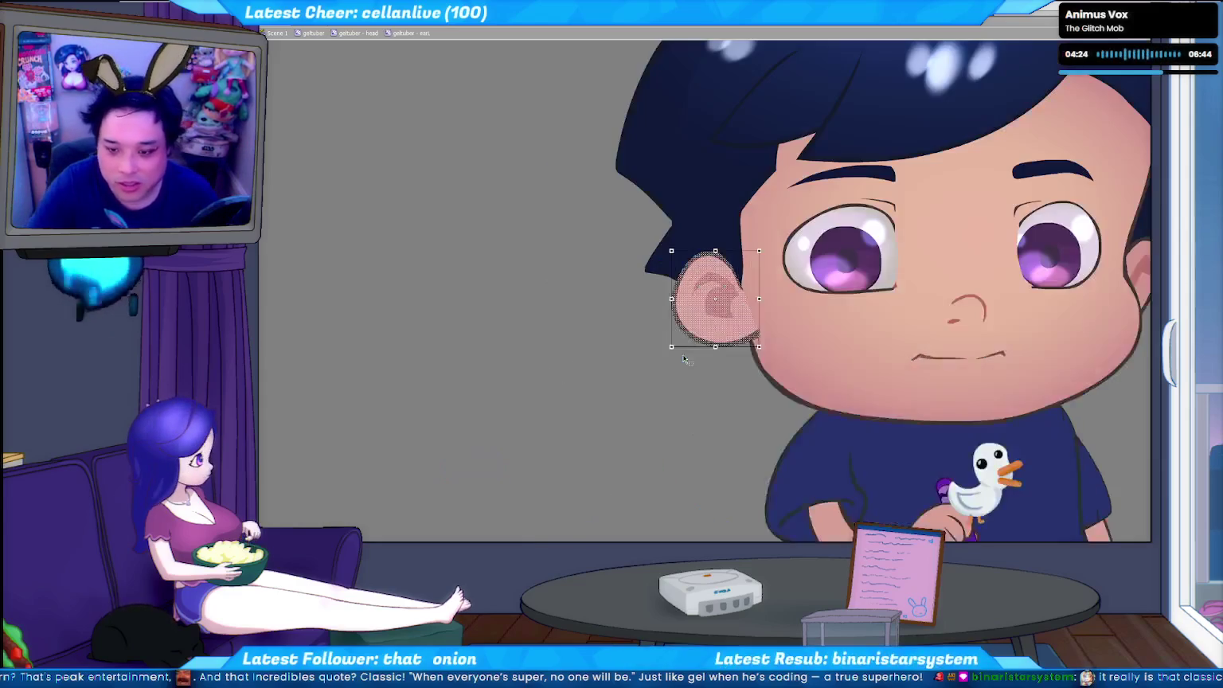
click(732, 372)
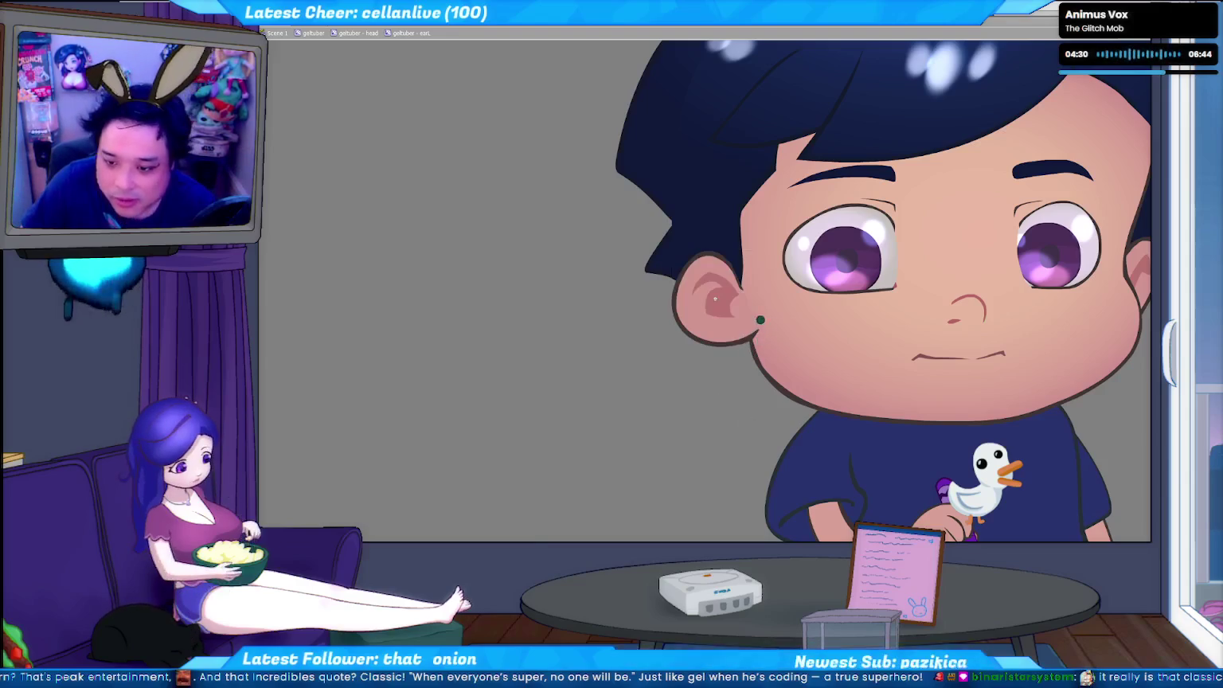
click(741, 370)
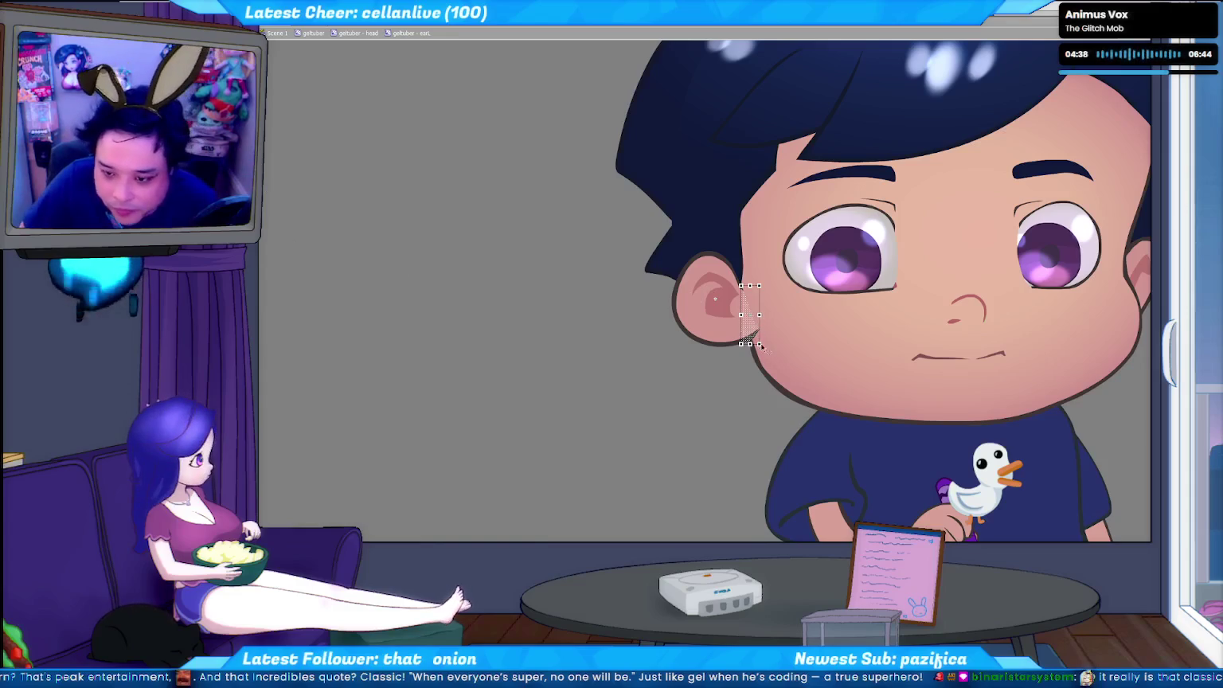
drag(759, 344, 745, 361)
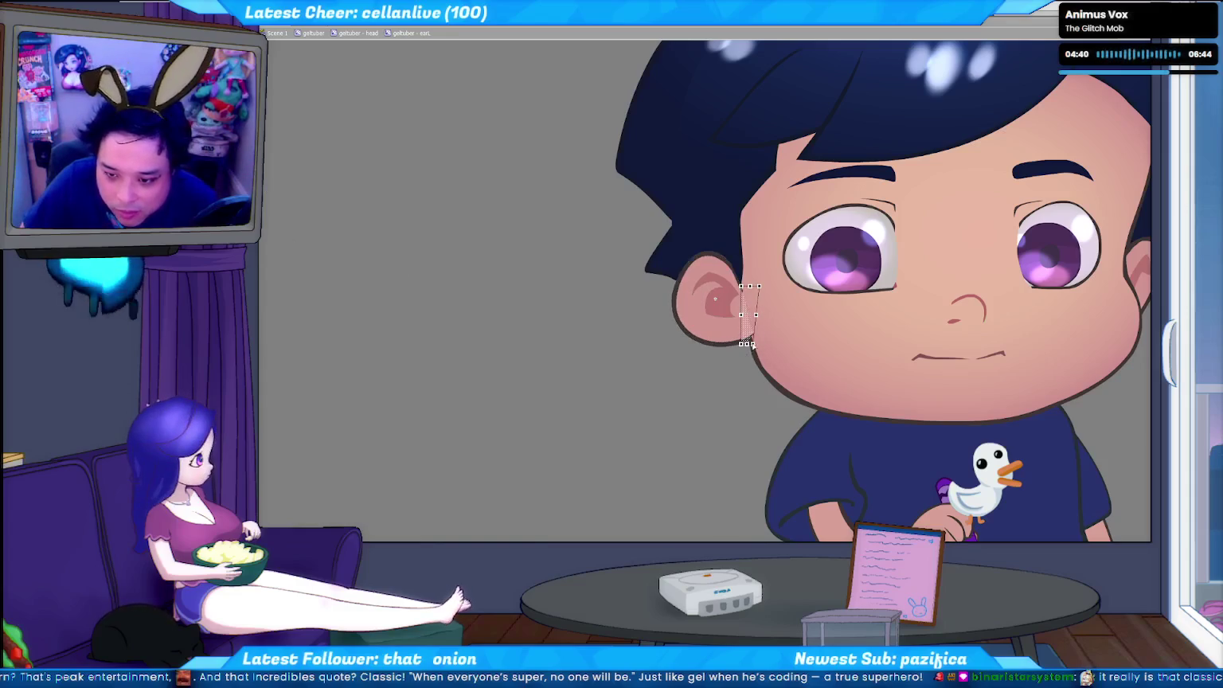
click(741, 345)
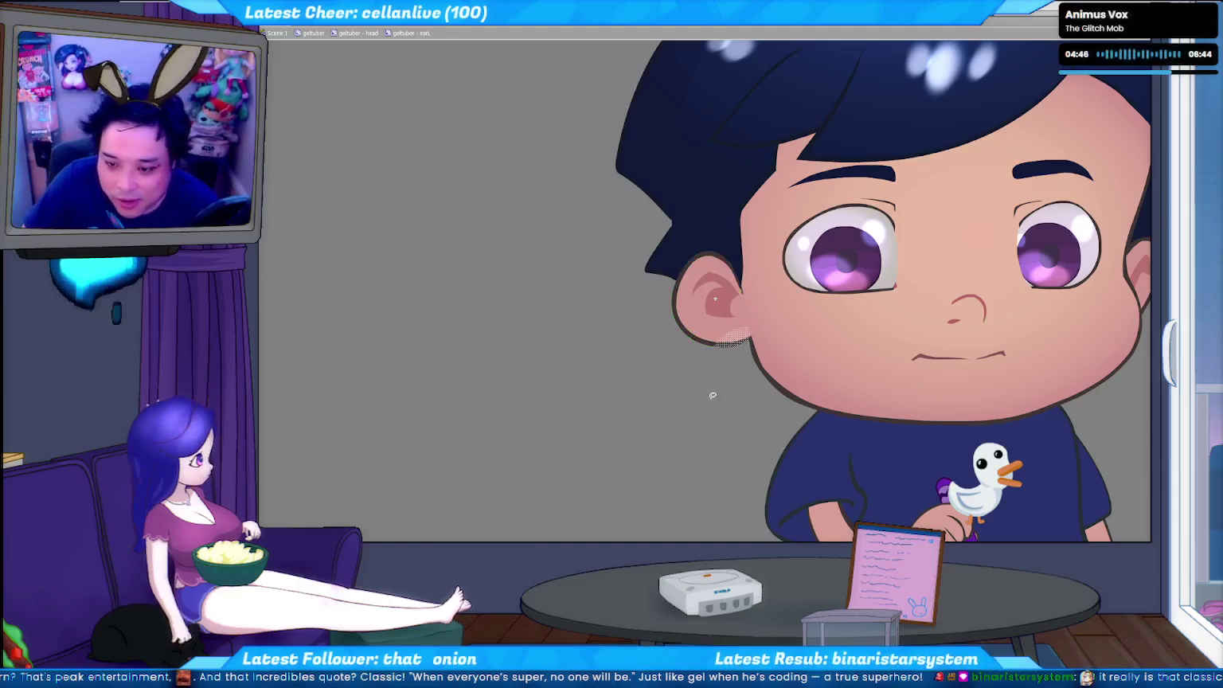
click(744, 296)
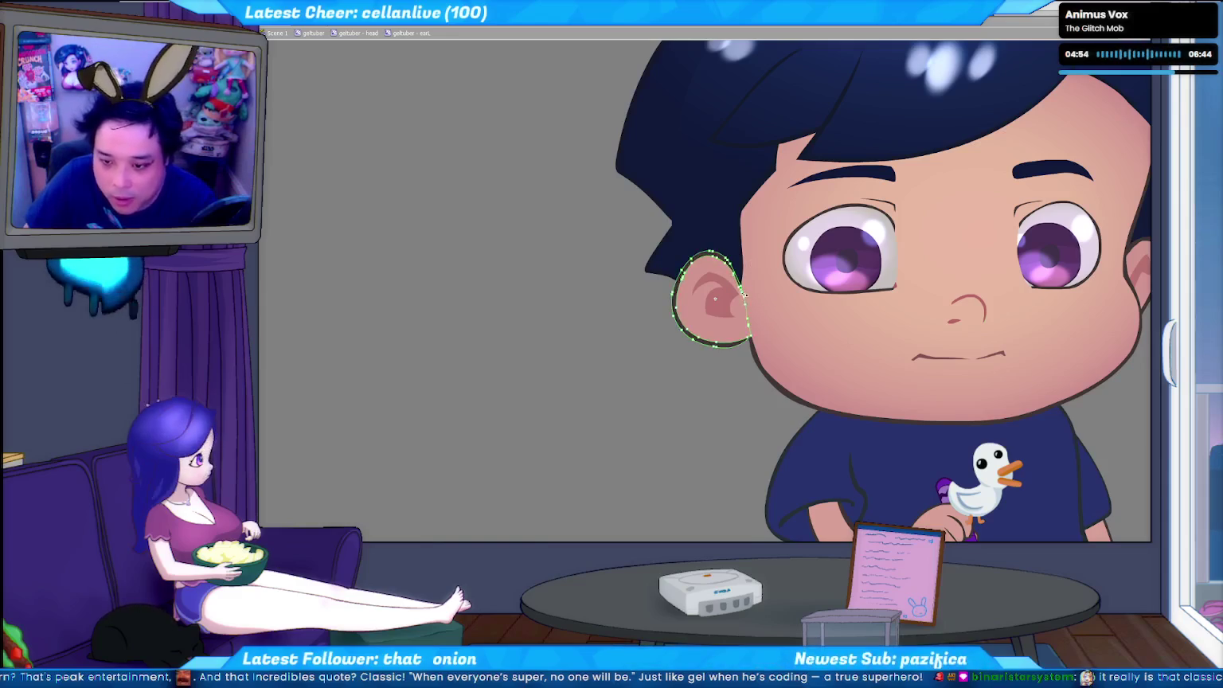
key(Delete)
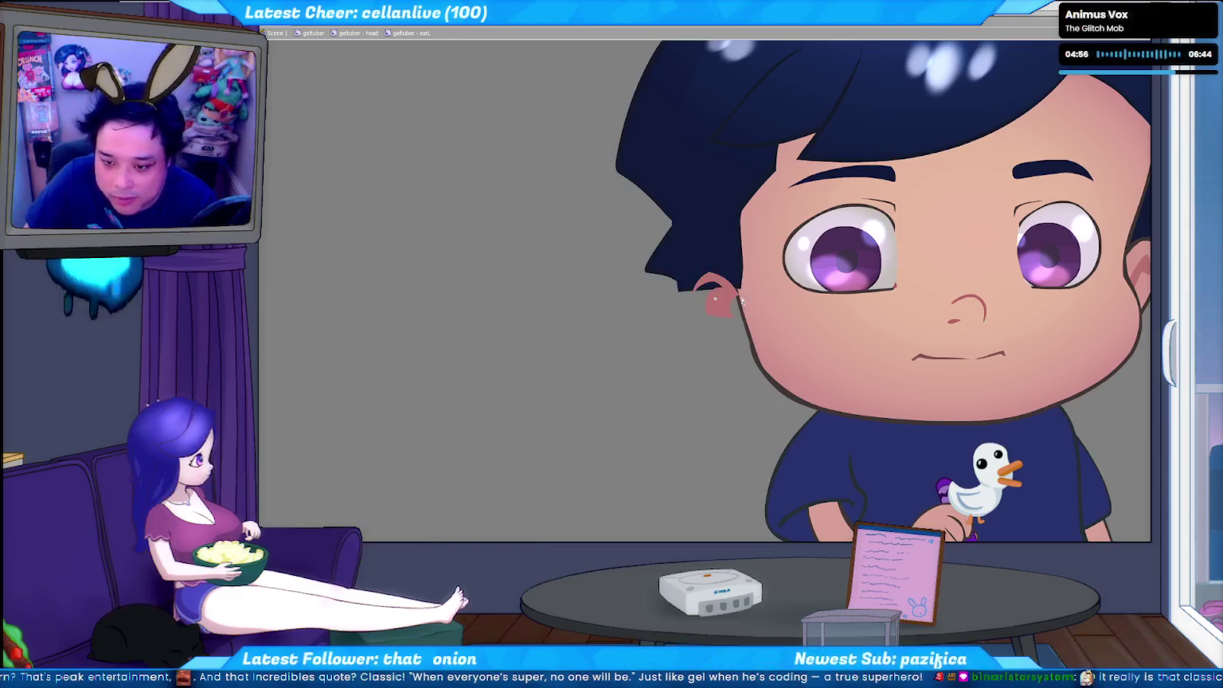
key(ctrl+z)
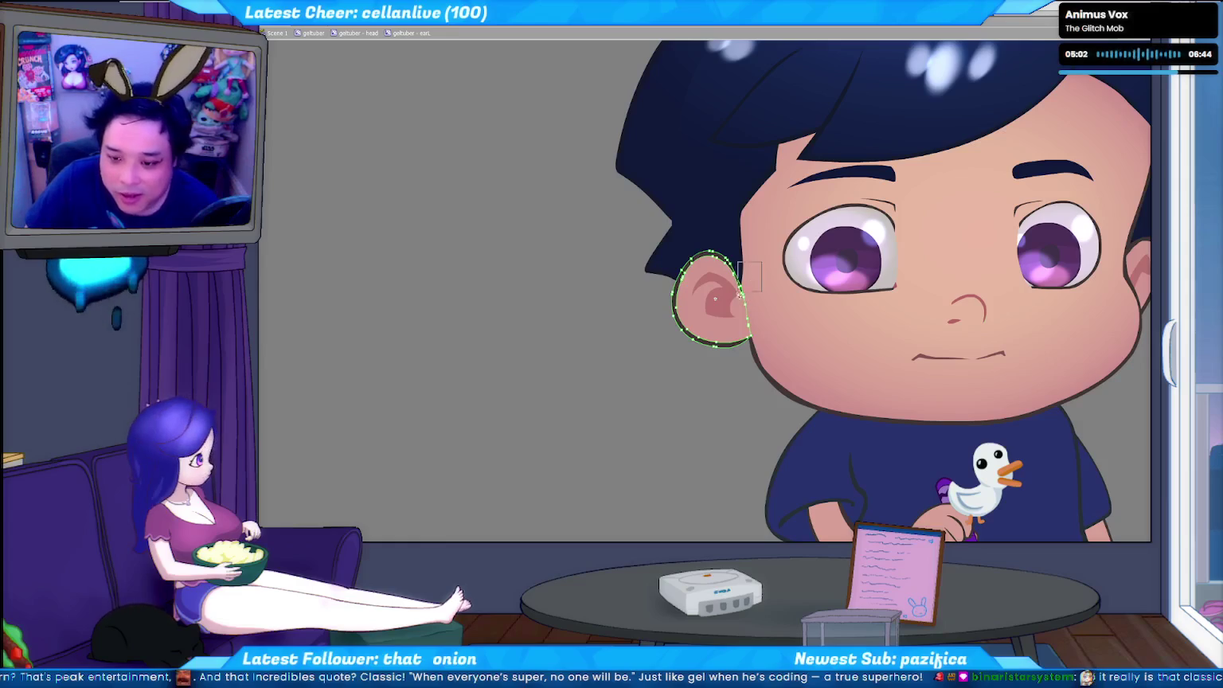
click(732, 293)
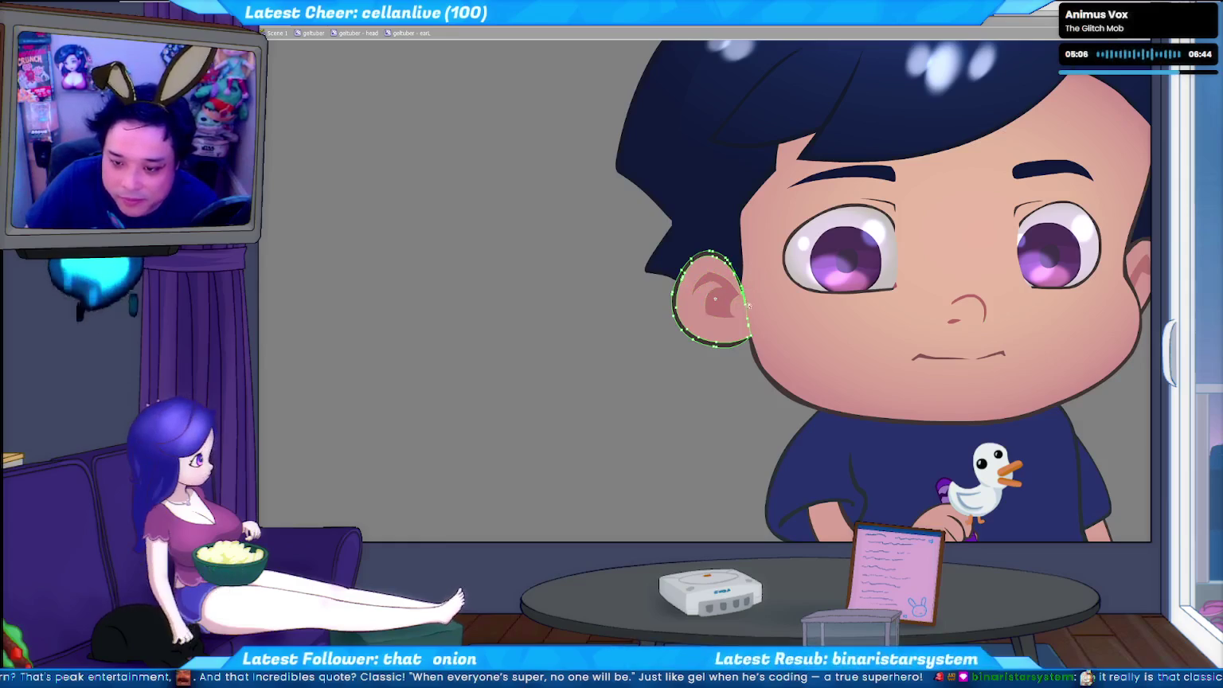
click(742, 318)
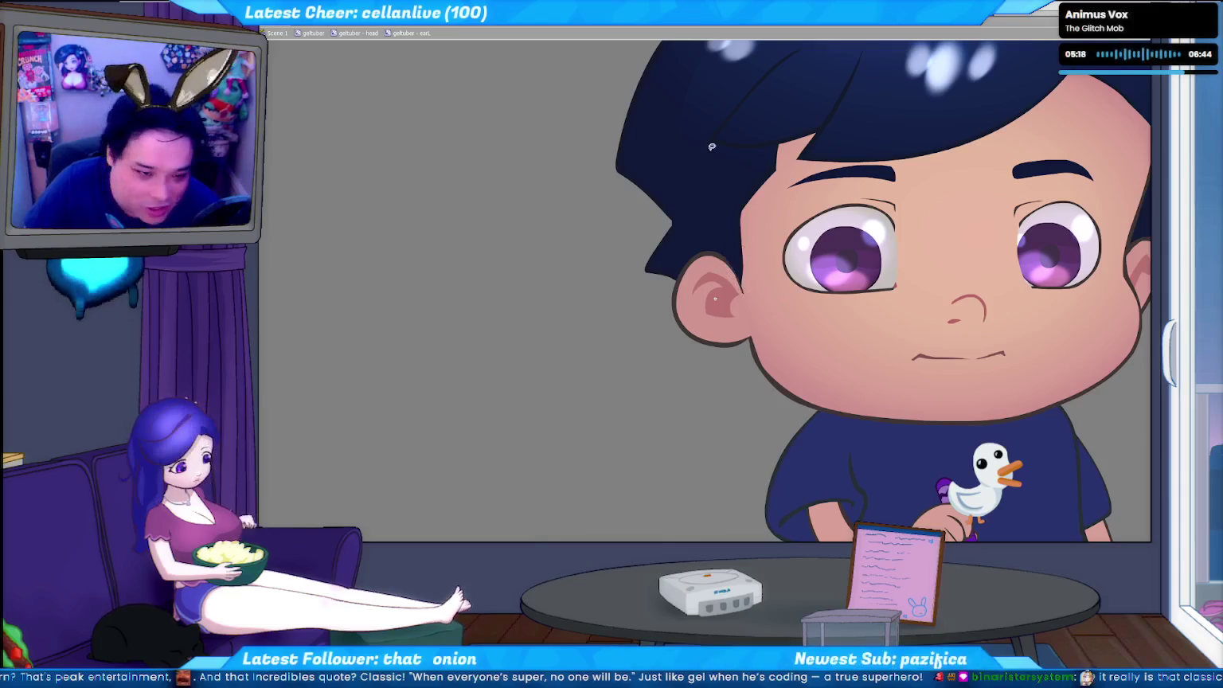
click(738, 284)
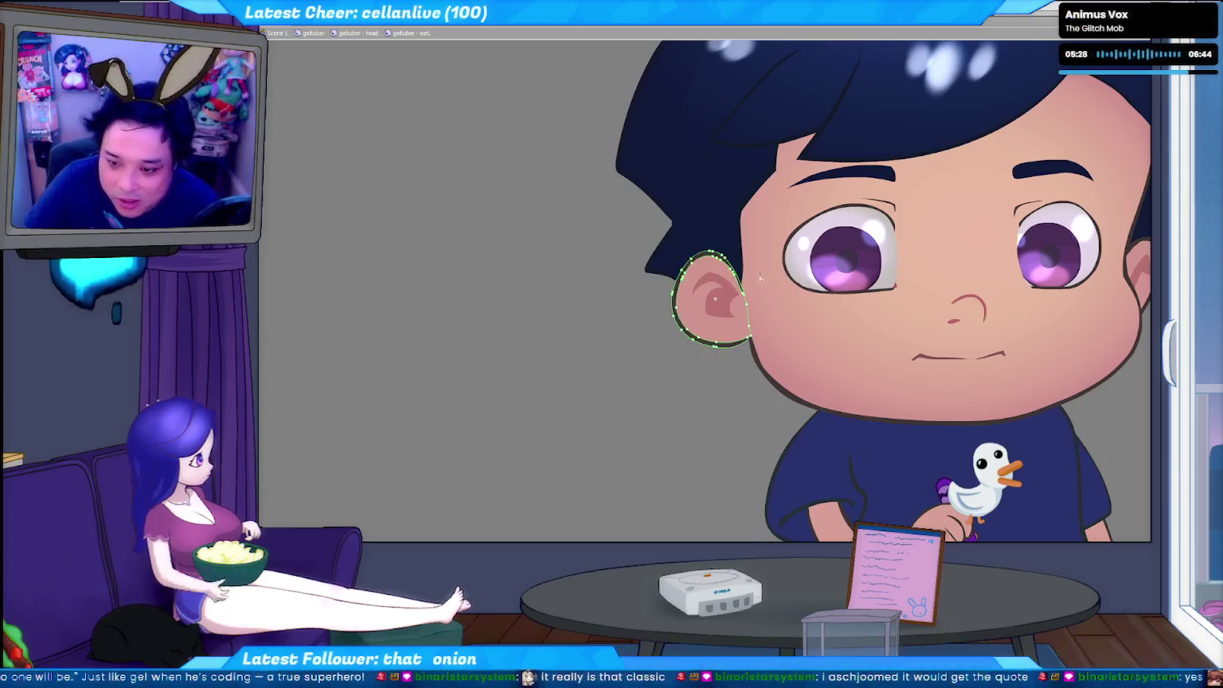
key(Escape)
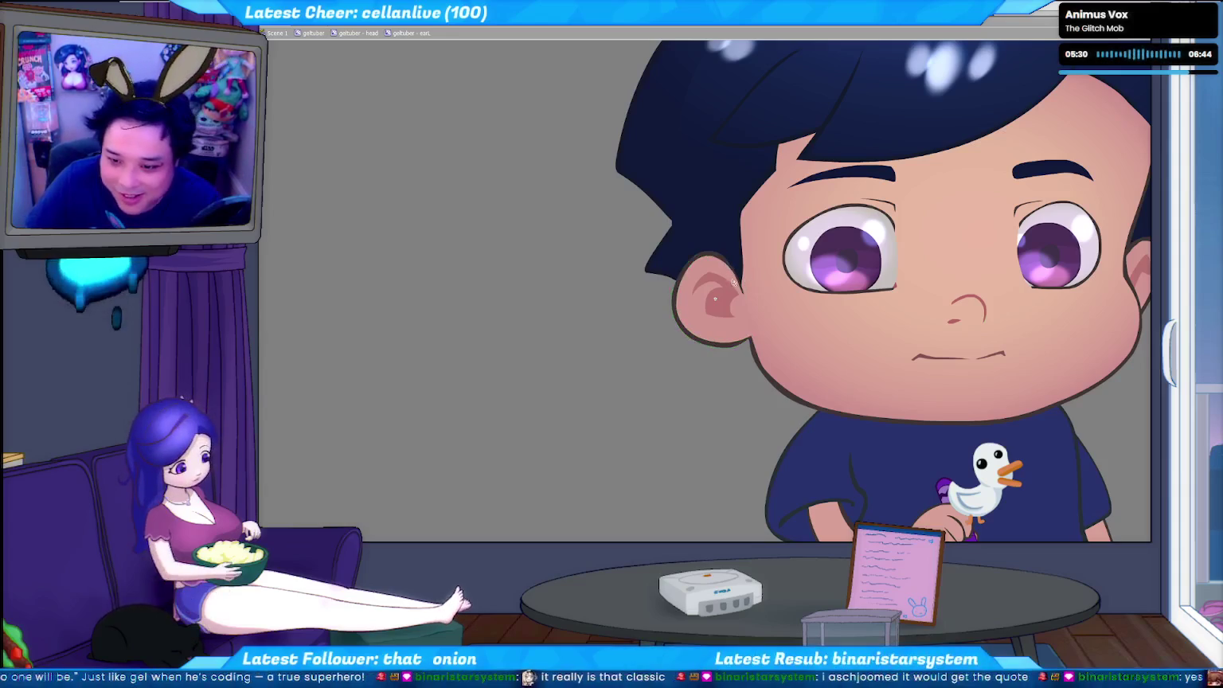
click(736, 277)
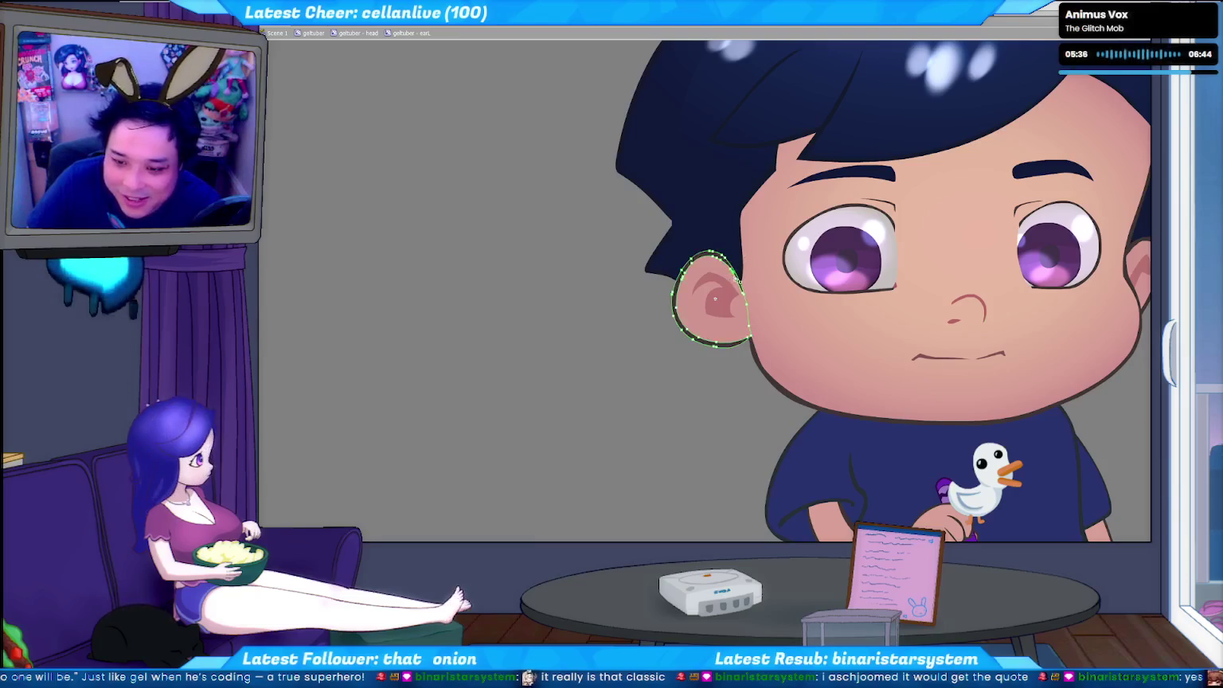
key(Escape)
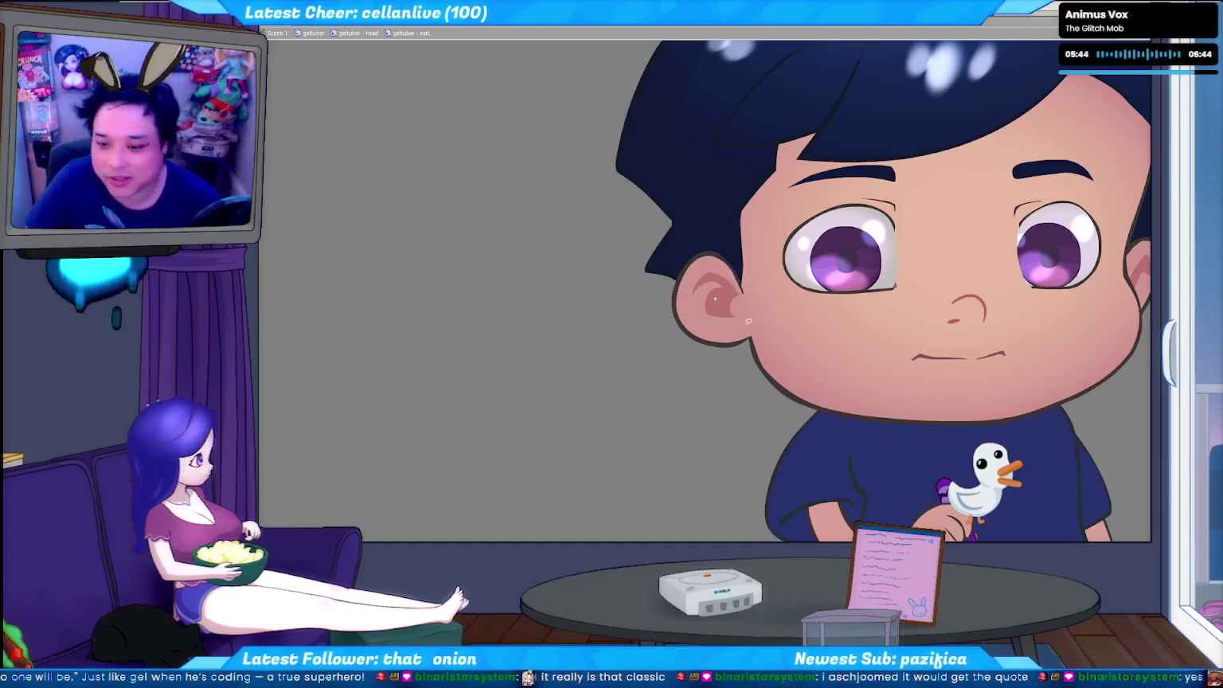
drag(725, 370, 571, 356)
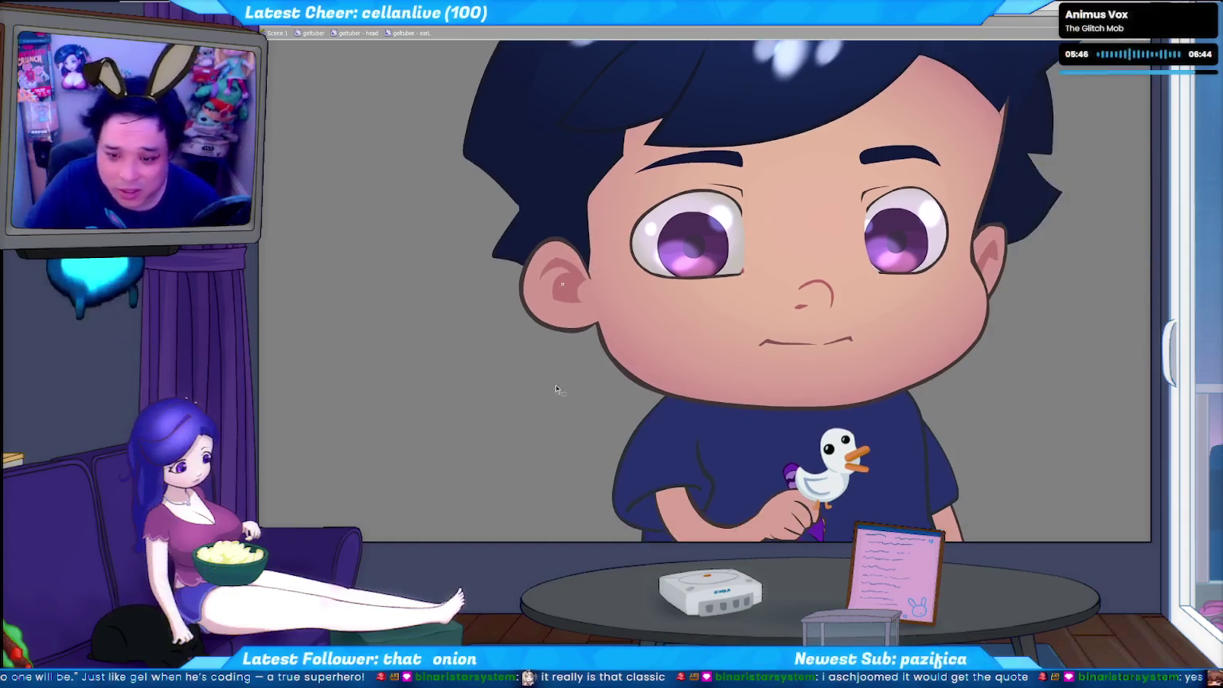
- Back at the head level, sketch a rough arch and angled stroke on empty canvas beside the face
click(575, 355)
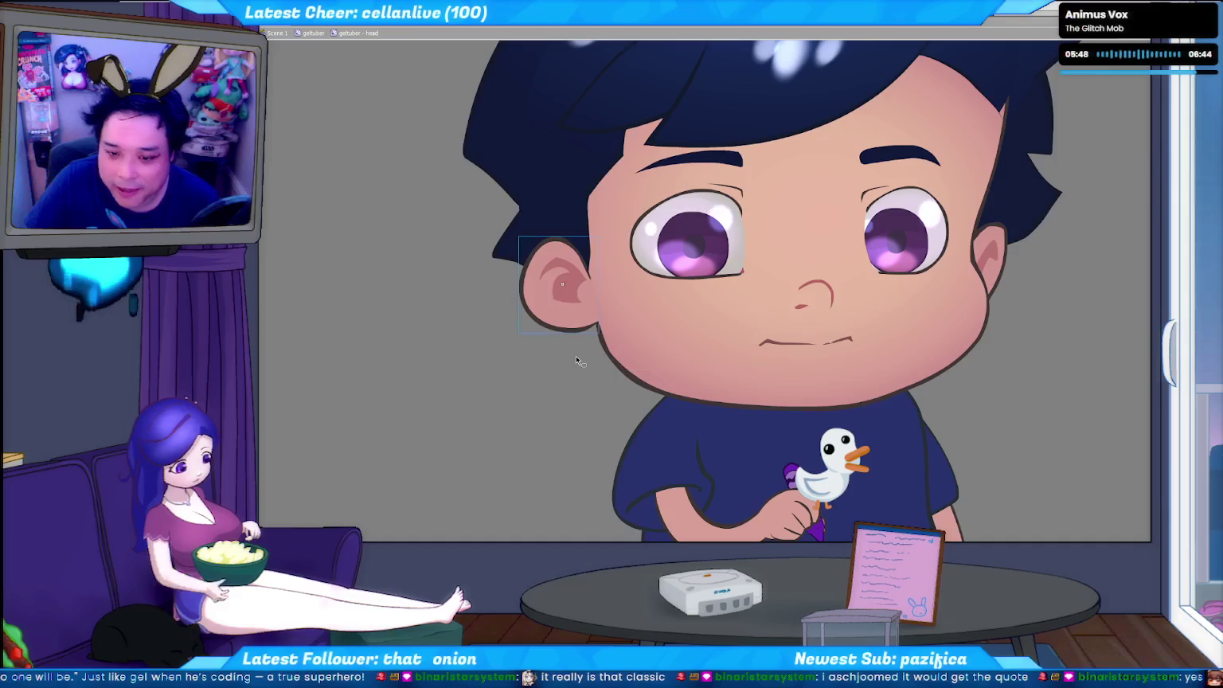
drag(530, 359, 706, 253)
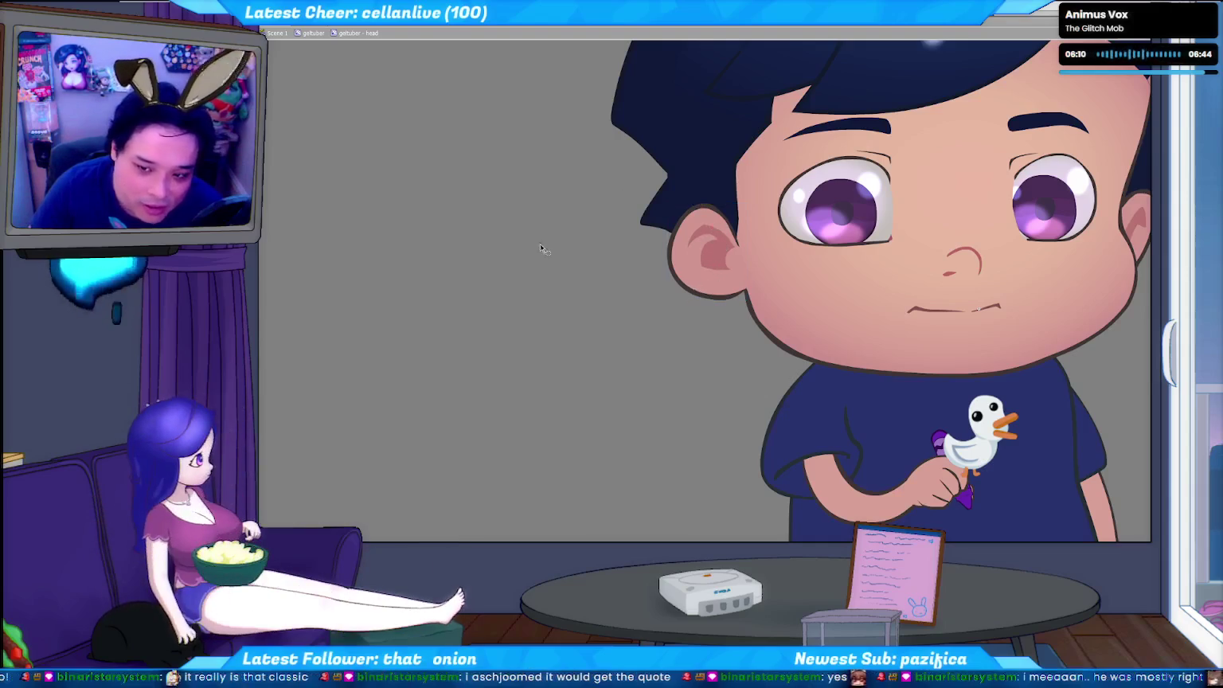
mouse_move(478, 244)
mouse_down()
mouse_move(573, 242)
mouse_move(555, 288)
mouse_up()
key(ctrl+z)
key(ctrl+z)
mouse_move(458, 267)
mouse_down()
mouse_move(568, 233)
mouse_move(569, 293)
mouse_up()
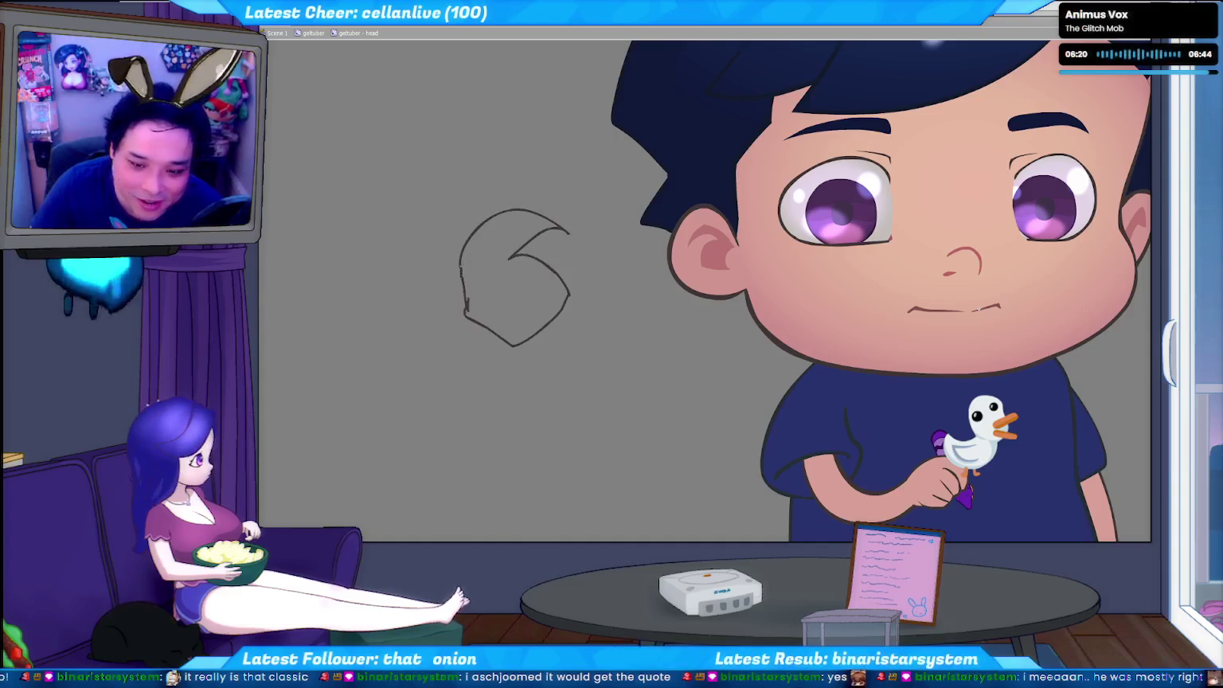
- Fill the sketched outline dark brown, then try white highlight strokes and undo them all
click(468, 307)
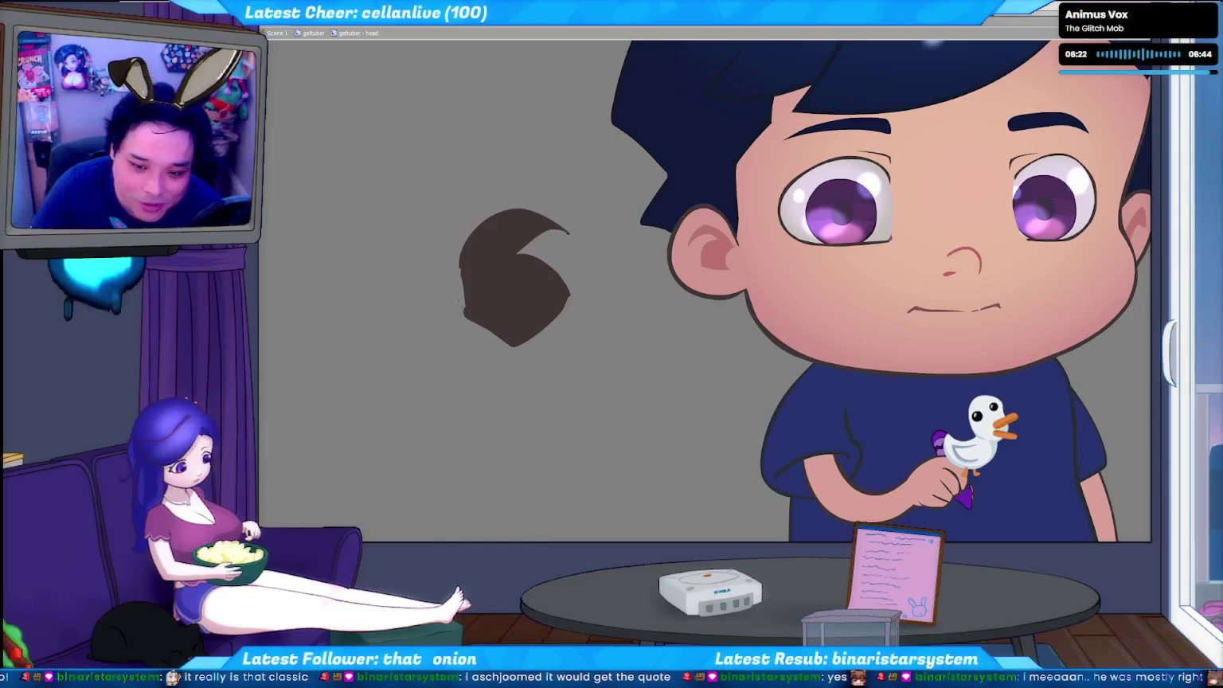
drag(446, 301, 460, 341)
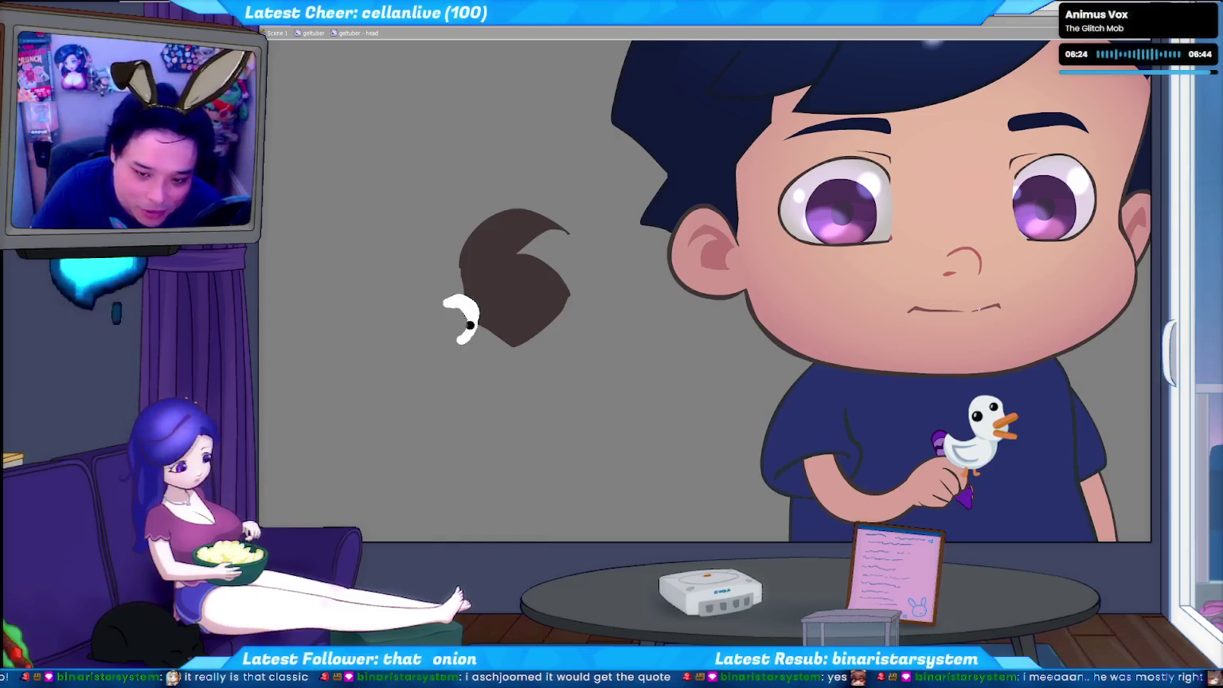
key(ctrl+z)
mouse_move(449, 298)
mouse_down()
mouse_move(470, 306)
mouse_move(470, 350)
mouse_up()
key(ctrl+z)
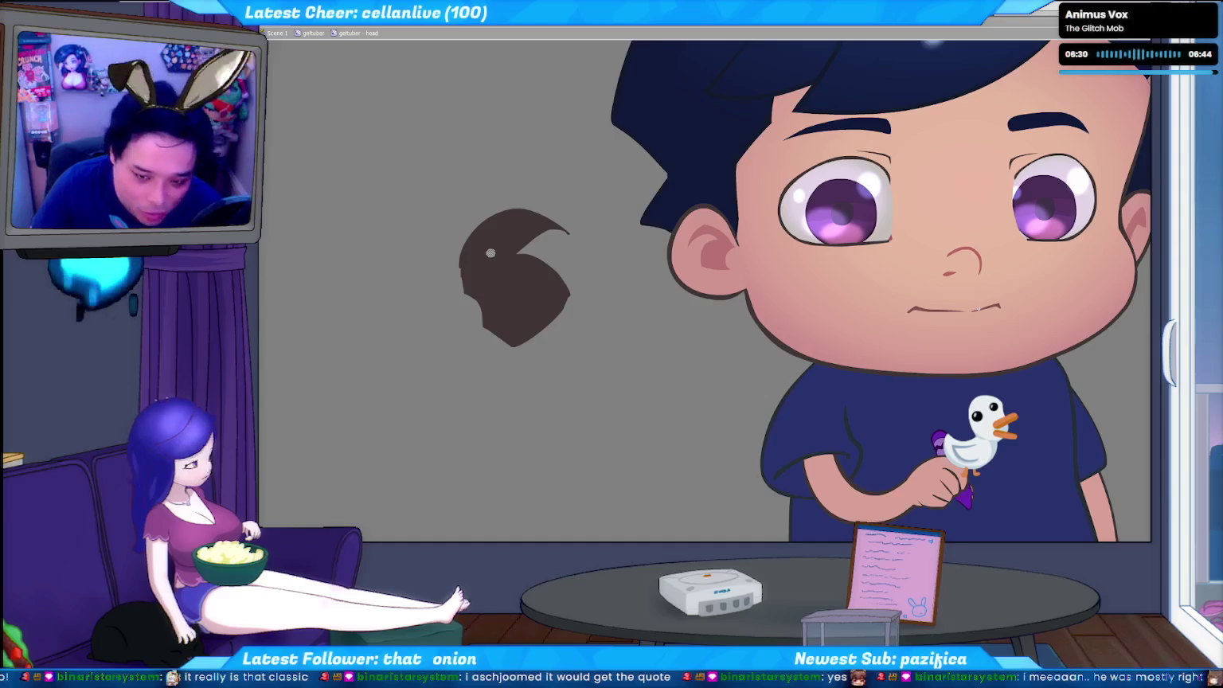
drag(478, 257, 509, 278)
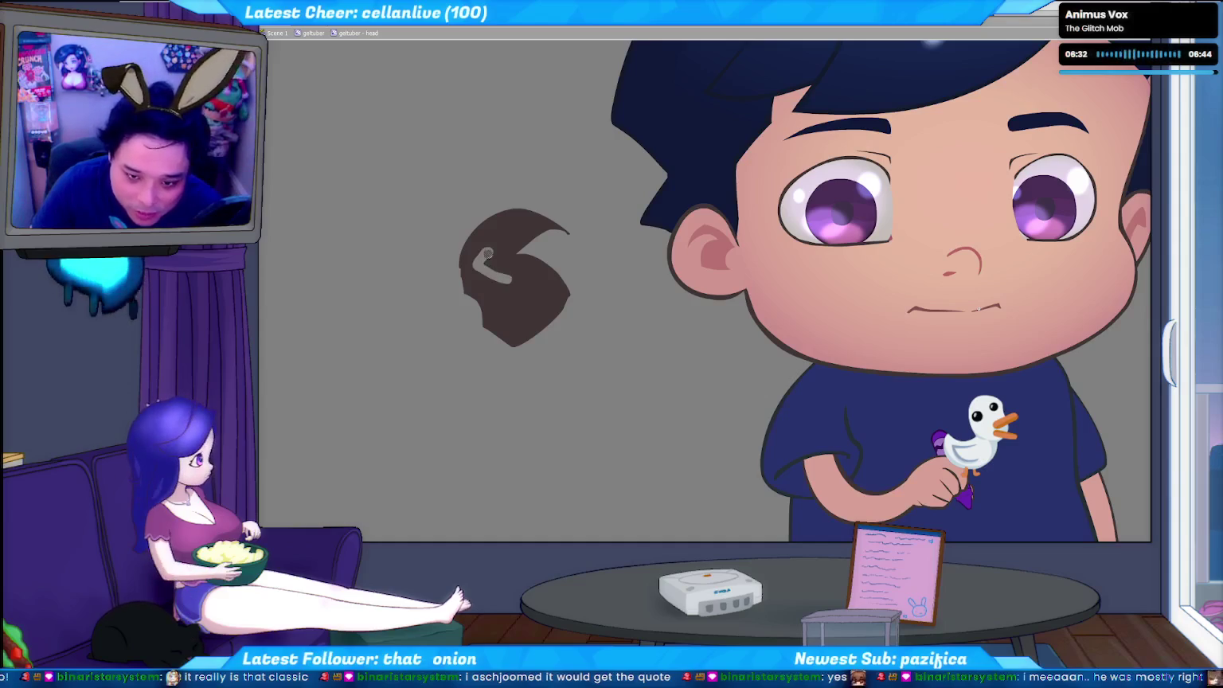
key(ctrl+z)
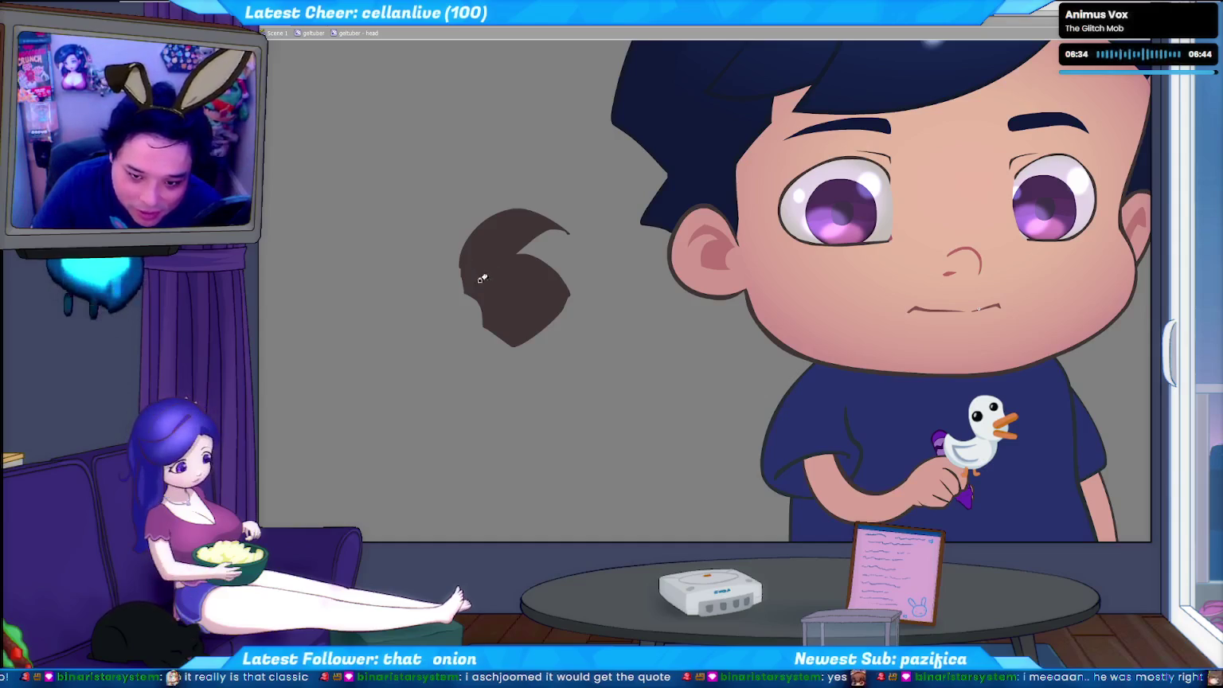
key(ctrl+shift+z)
key(ctrl+z)
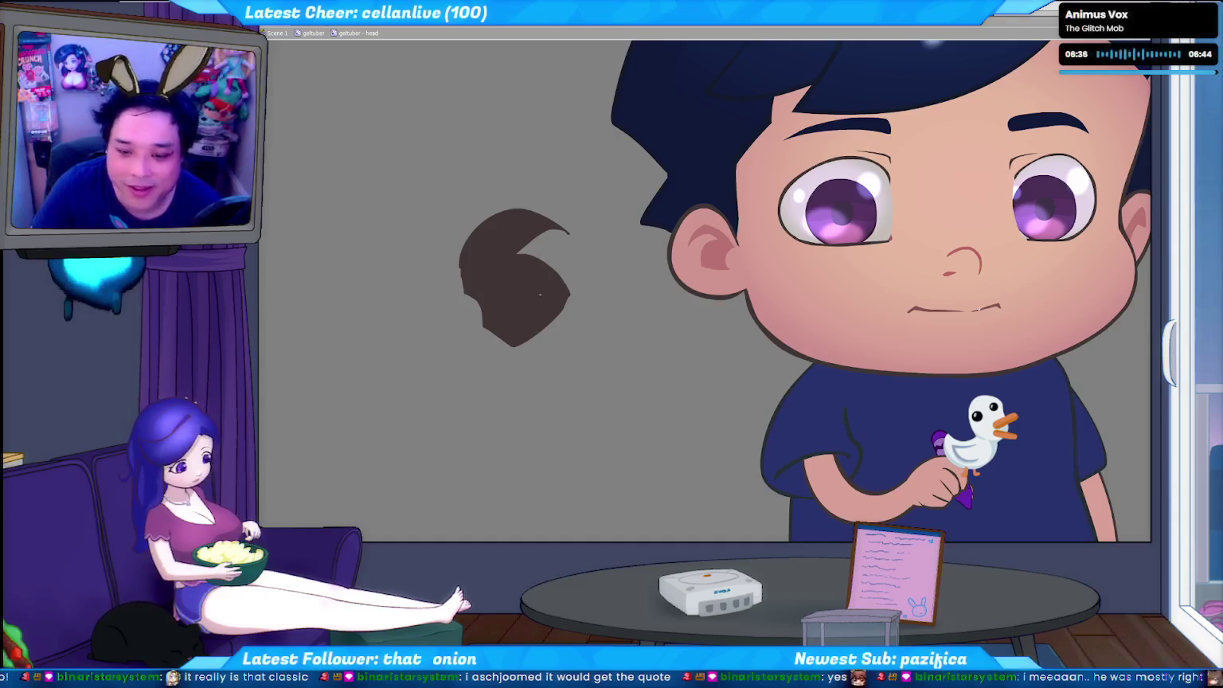
- Select the brown test shape and delete it from the stage
click(544, 294)
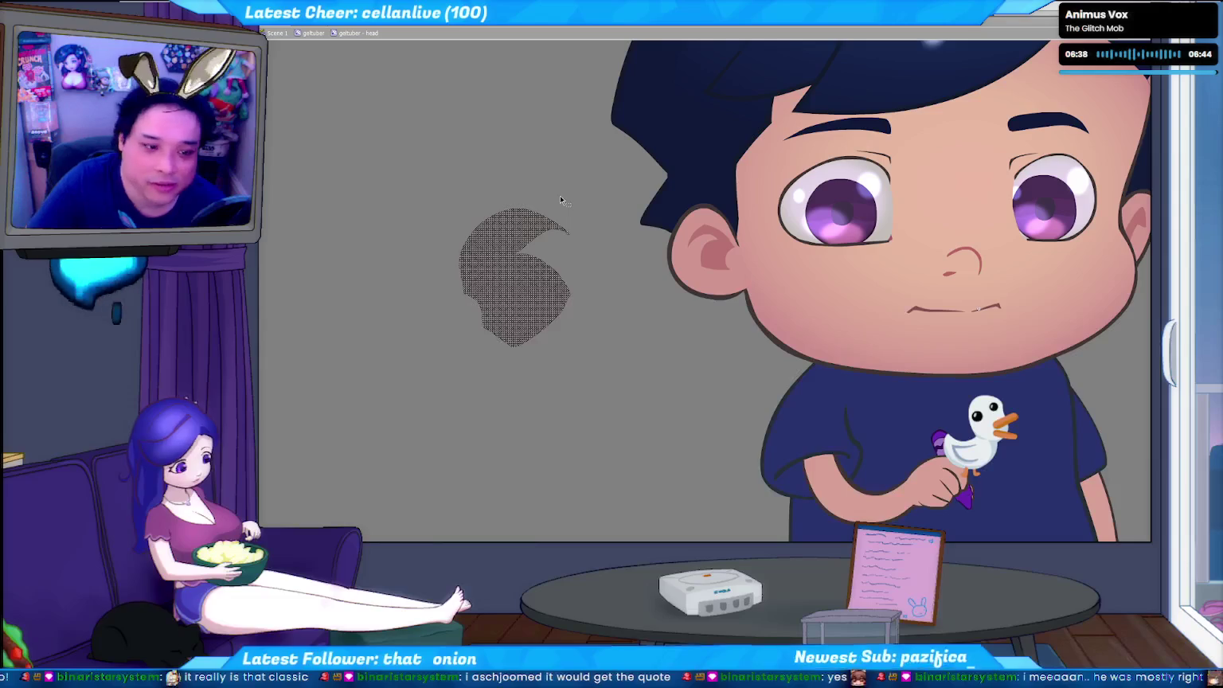
key(Delete)
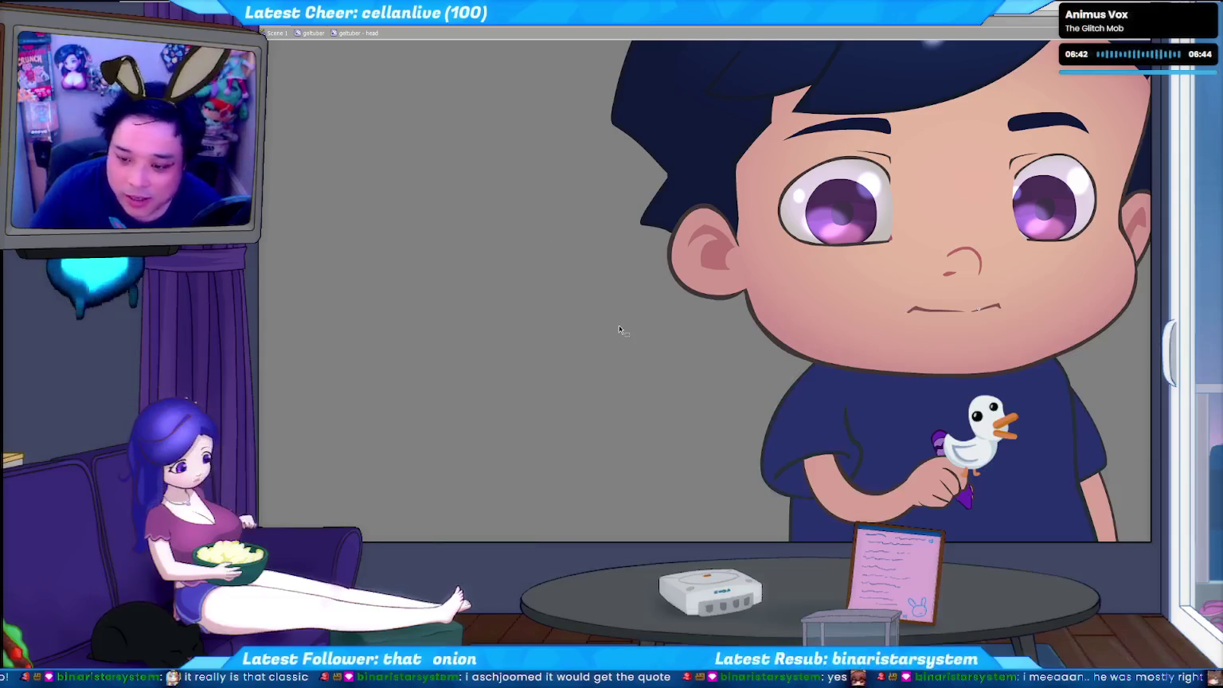
drag(620, 328, 488, 314)
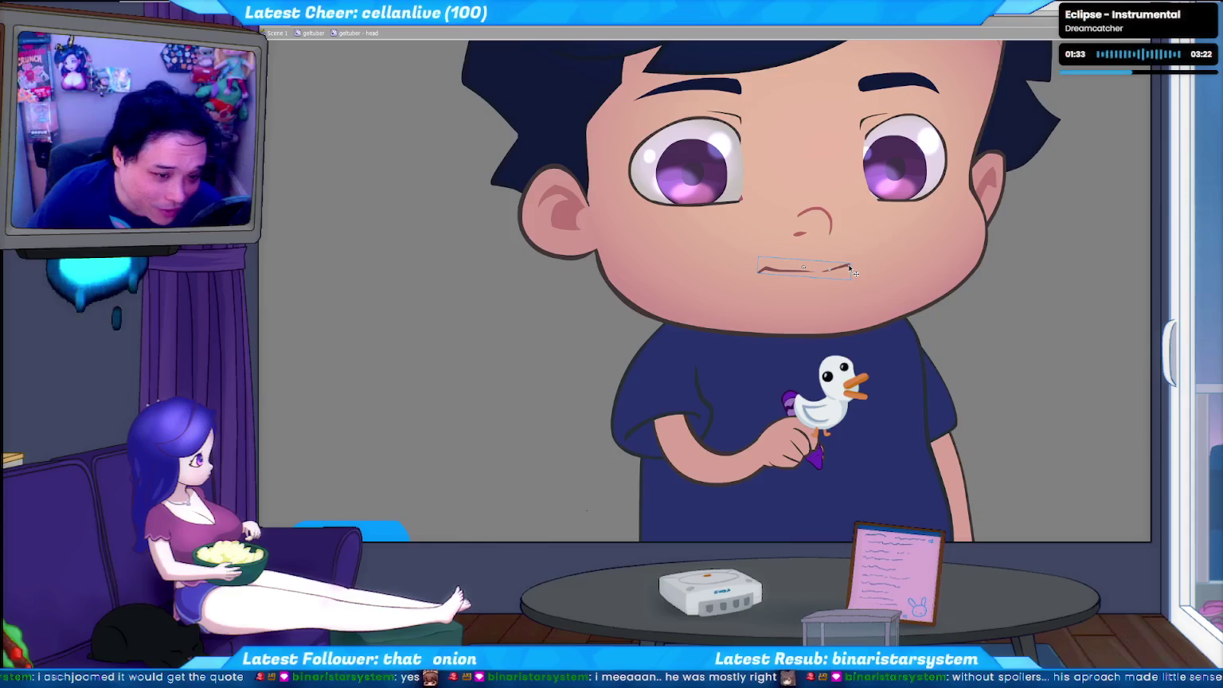
- Zoom out until the full chibi character and blue scene elements are visible
scroll(996, 339, down, 3)
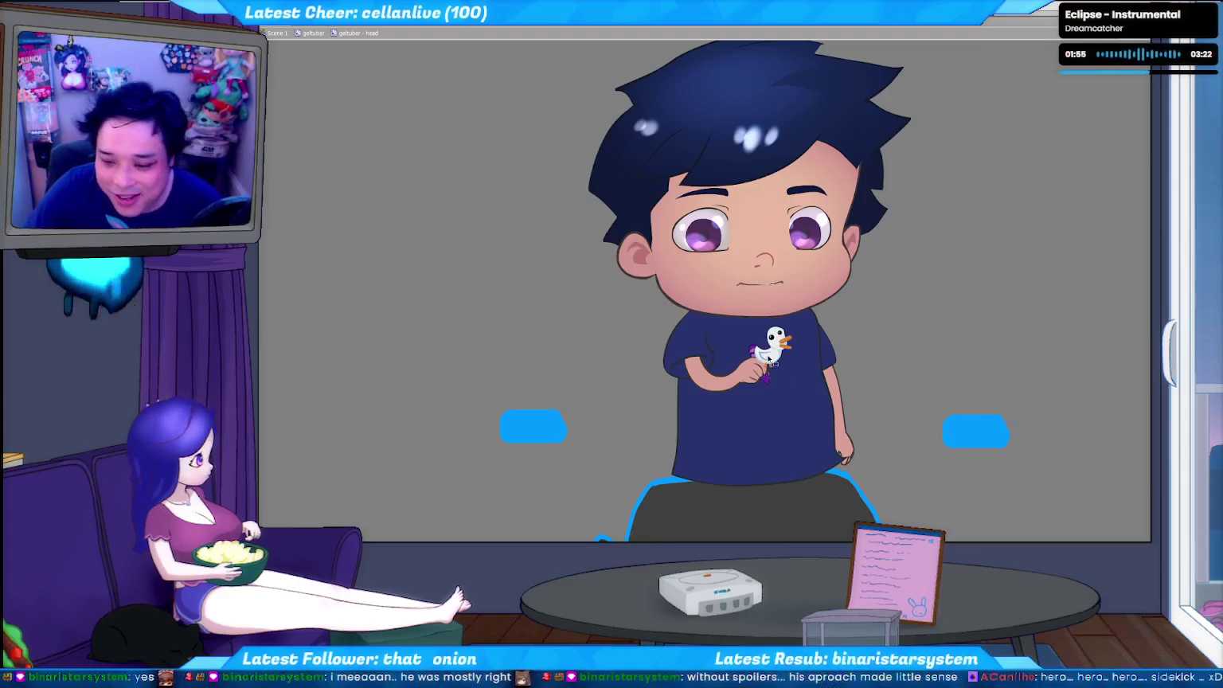
- Exit the head, open the body symbol, and delete then restore the duck-holding arm
click(313, 32)
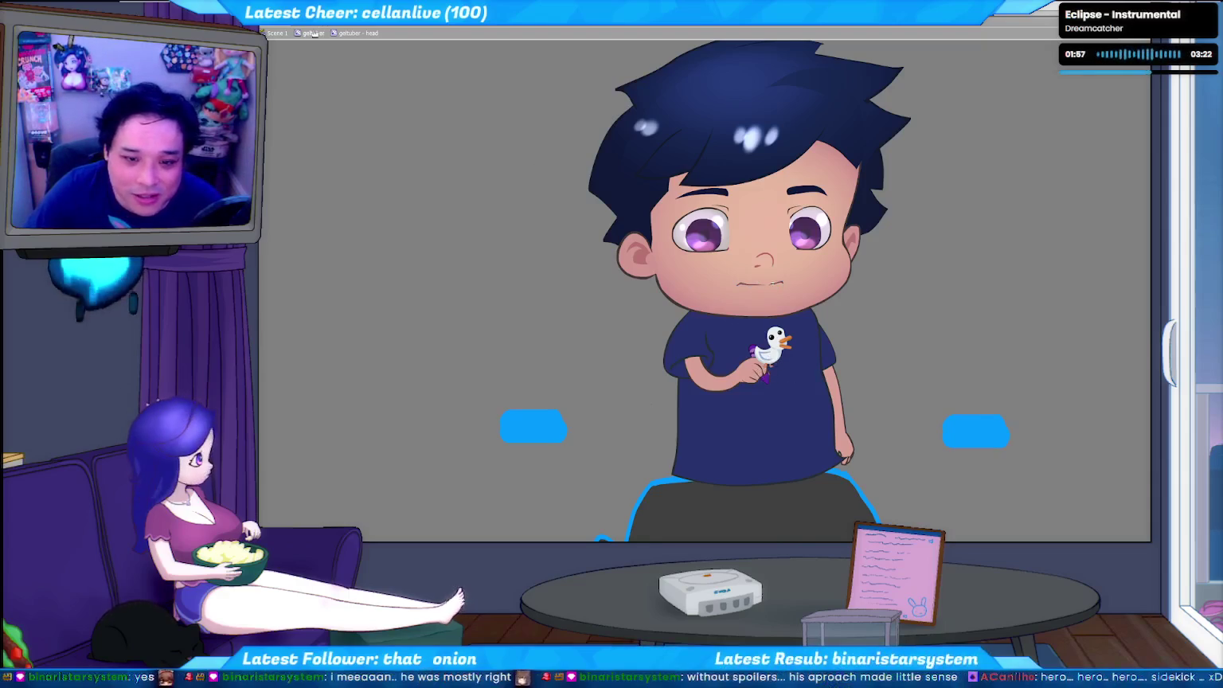
double_click(756, 377)
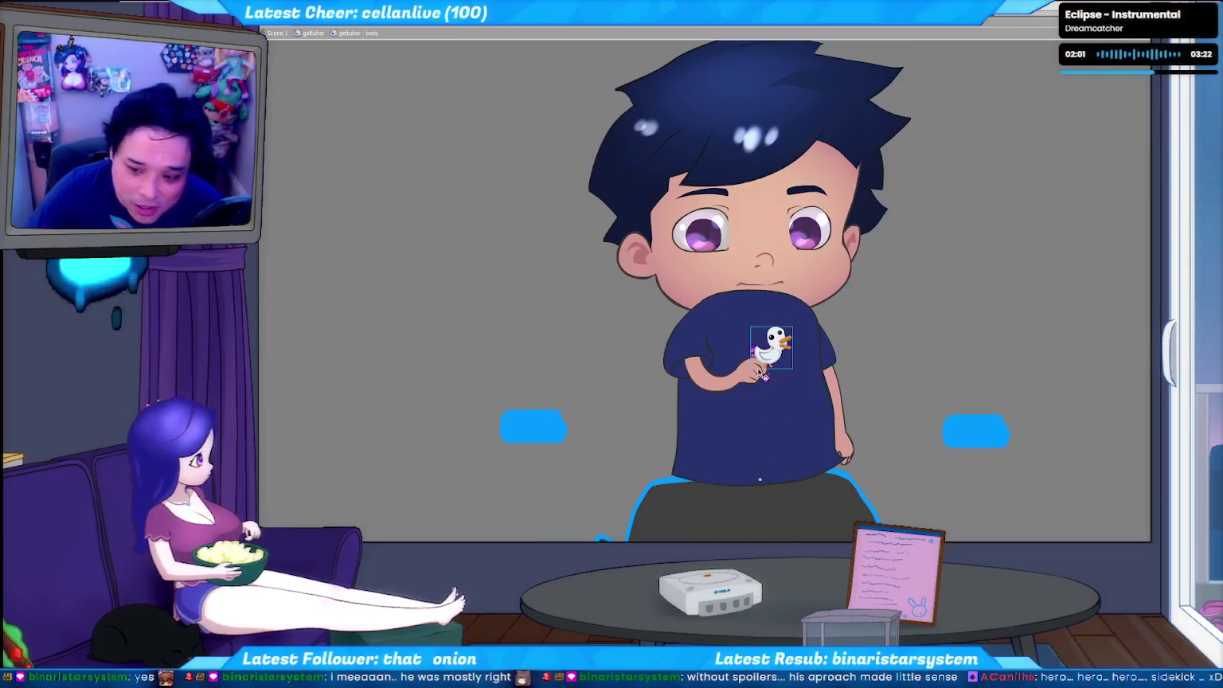
click(758, 376)
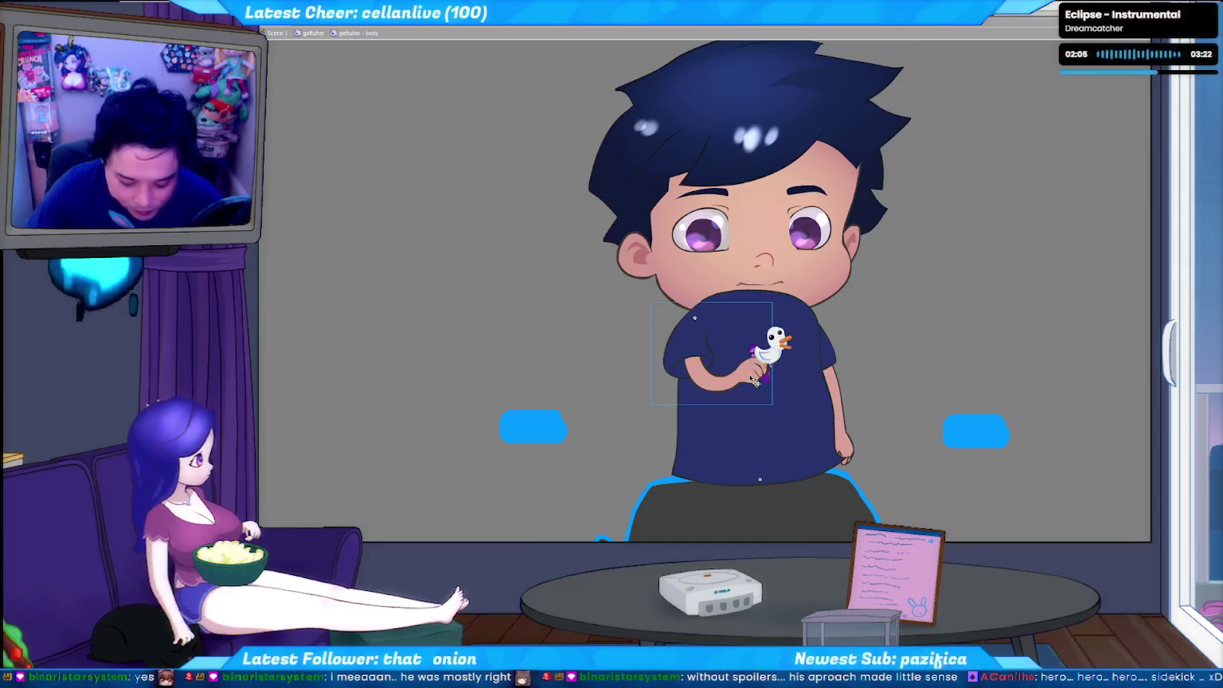
key(Delete)
click(740, 363)
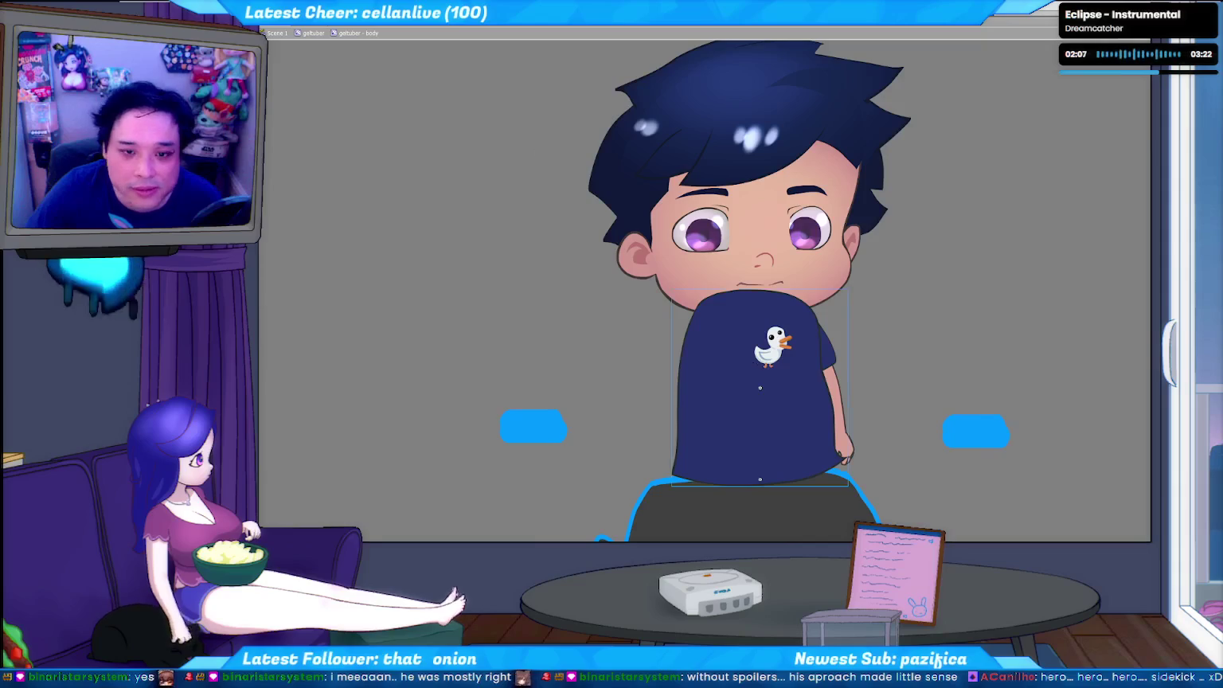
click(769, 347)
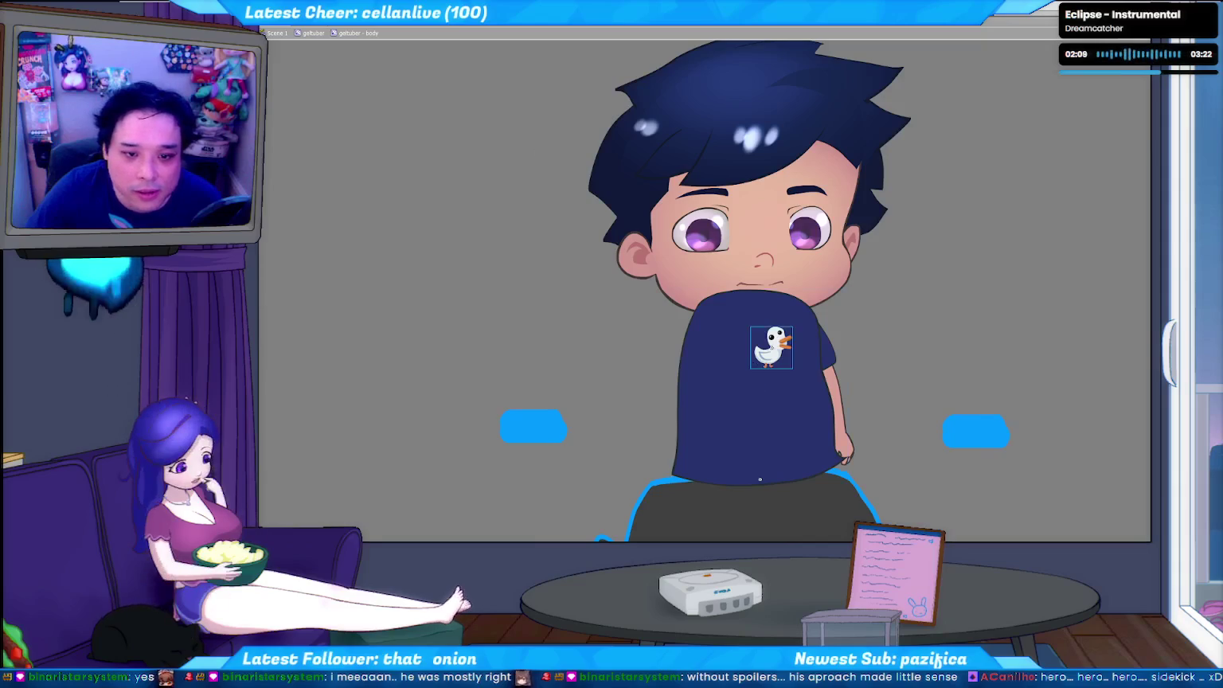
key(ctrl+z)
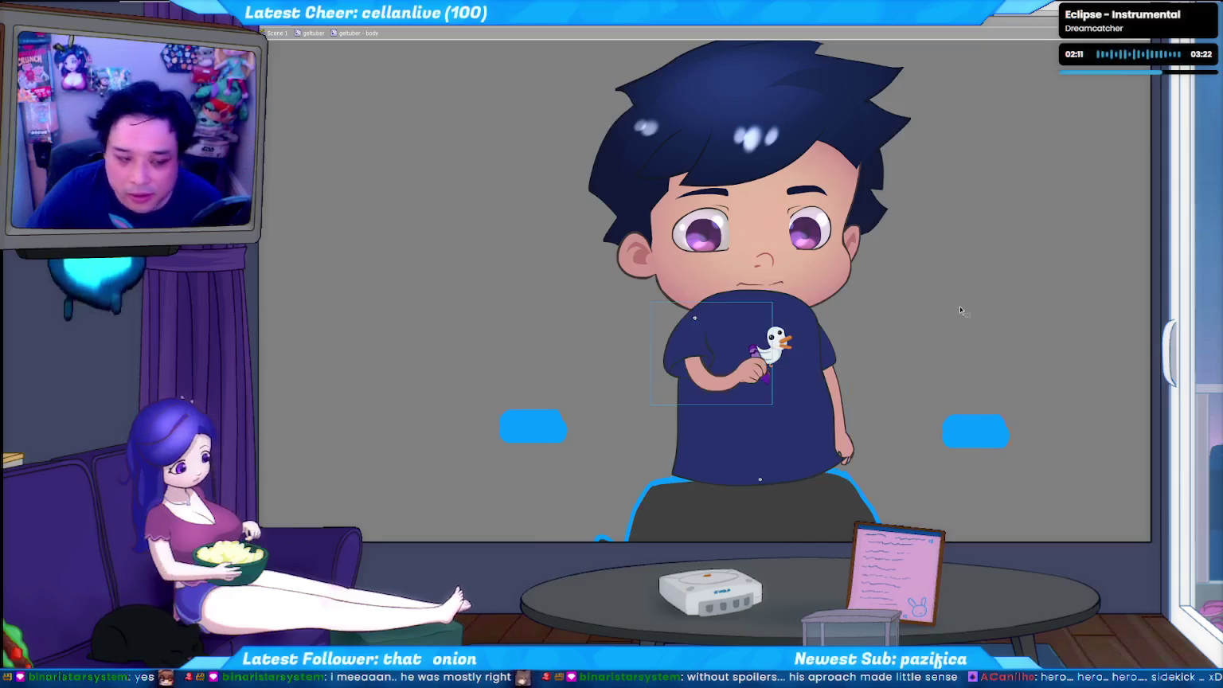
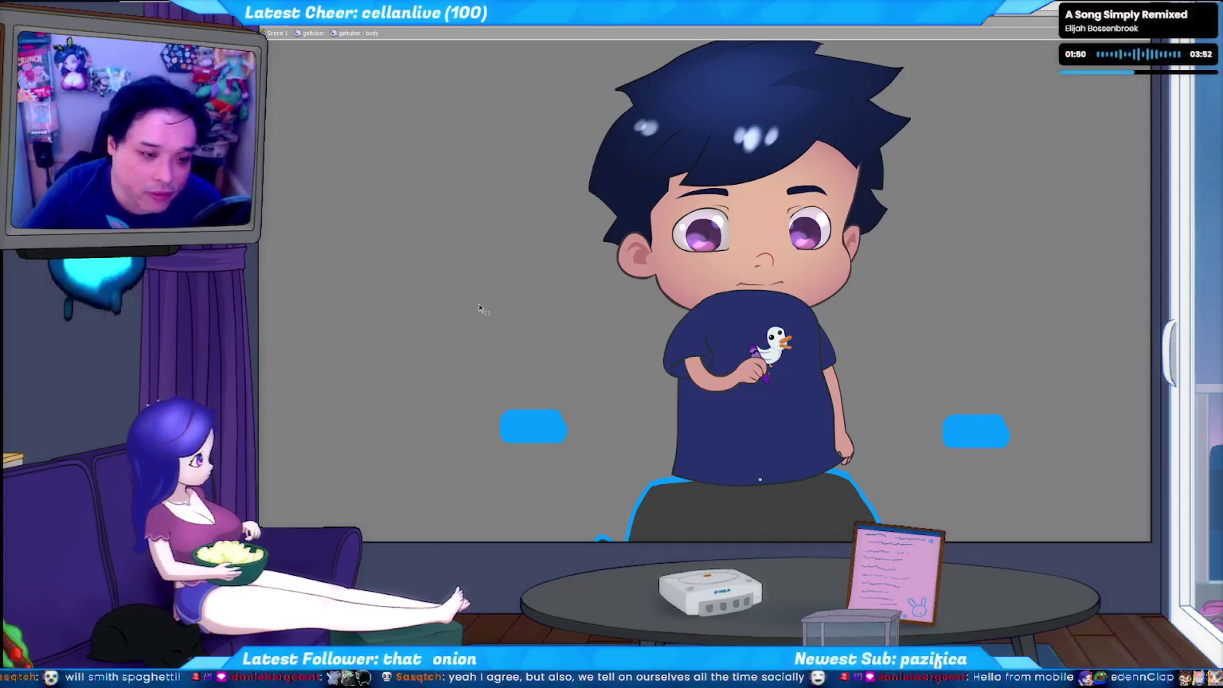
- Run a quick test of the puppet, then scroll the ActionScript up to onEnterFrame
key(F5)
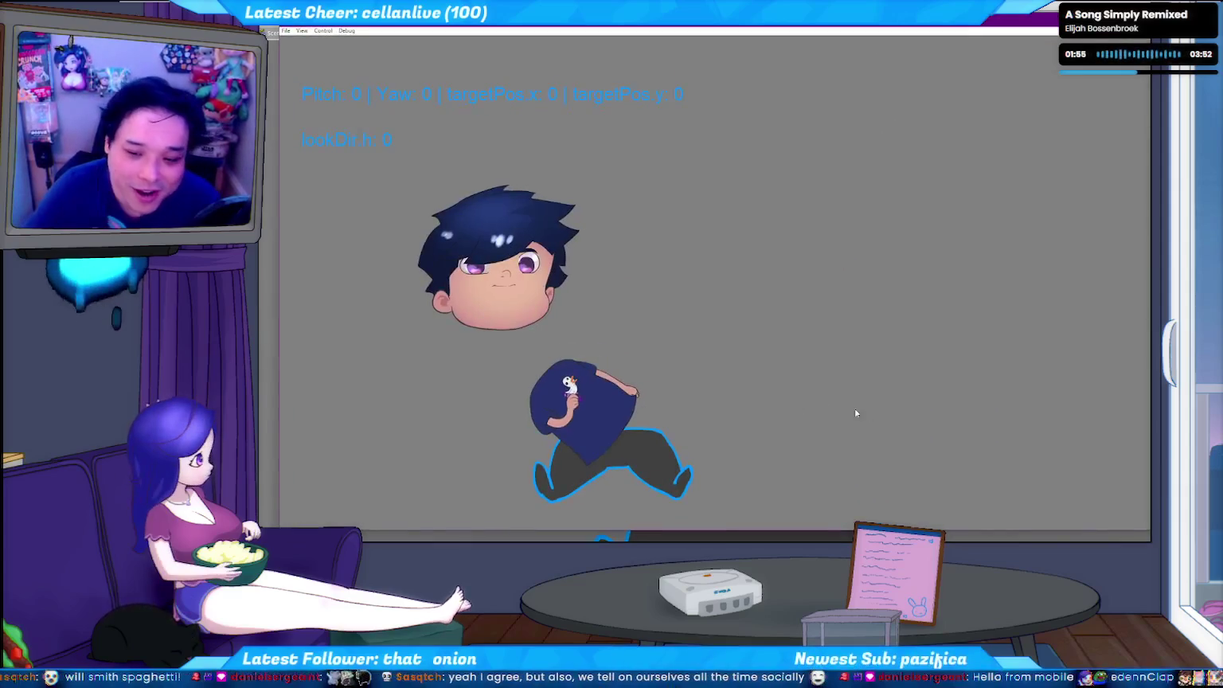
key(F8)
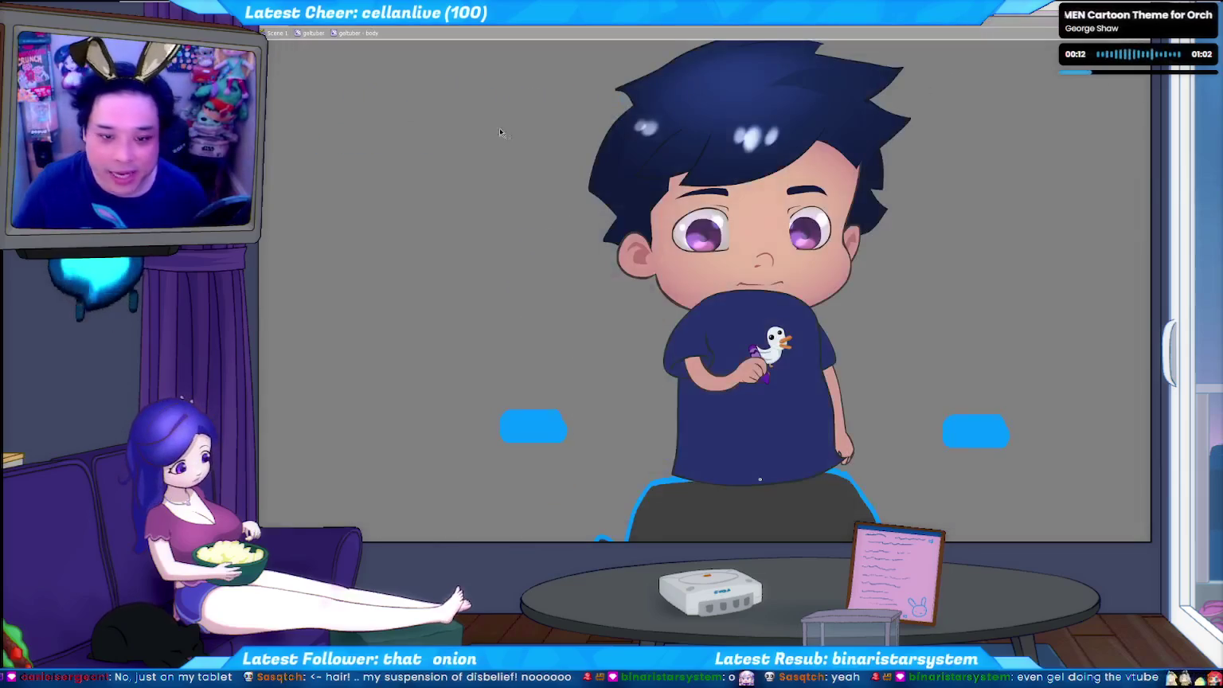
key(alt+Tab)
scroll(470, 329, up, 5)
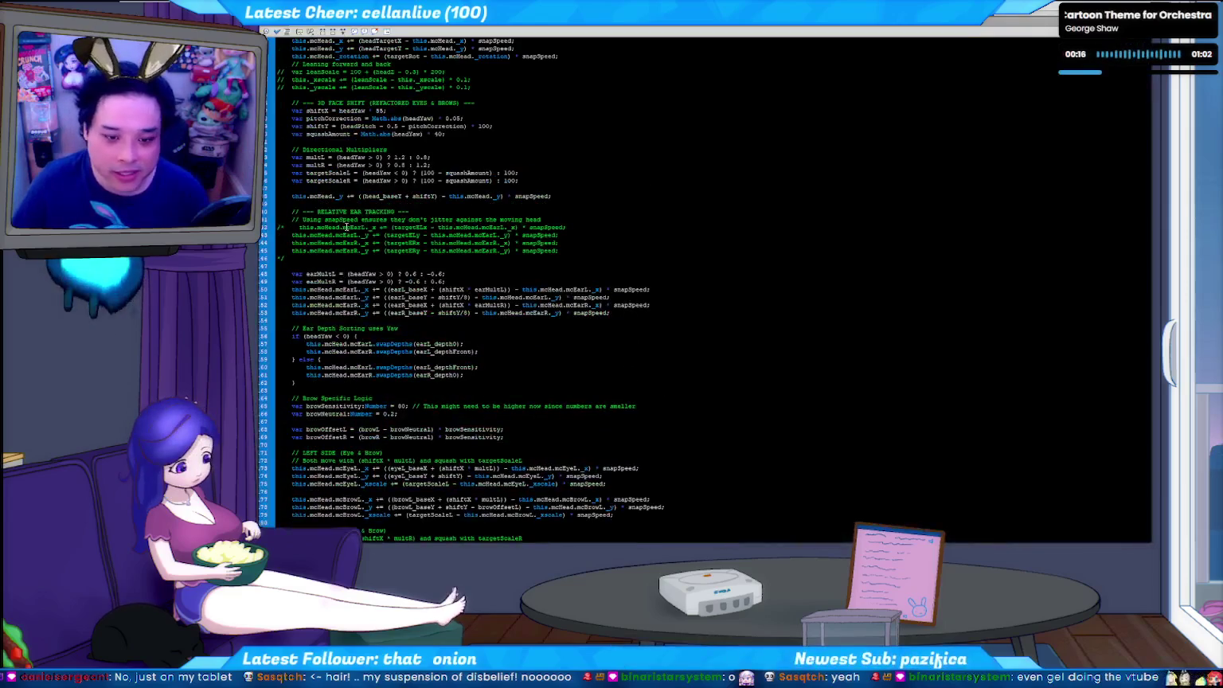
scroll(498, 239, up, 3)
scroll(348, 275, up, 4)
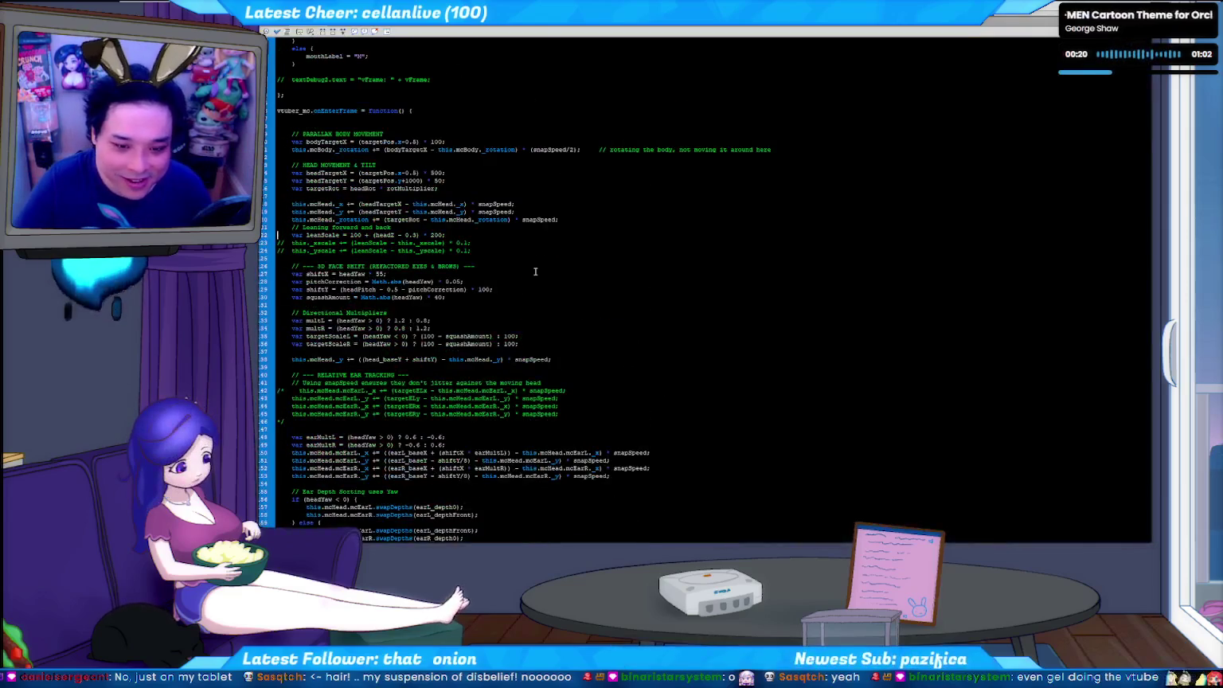
- Uncomment the leanScale and _xscale/_yscale lines and test the face-tracked boy
key(Down)
key(Delete)
key(Delete)
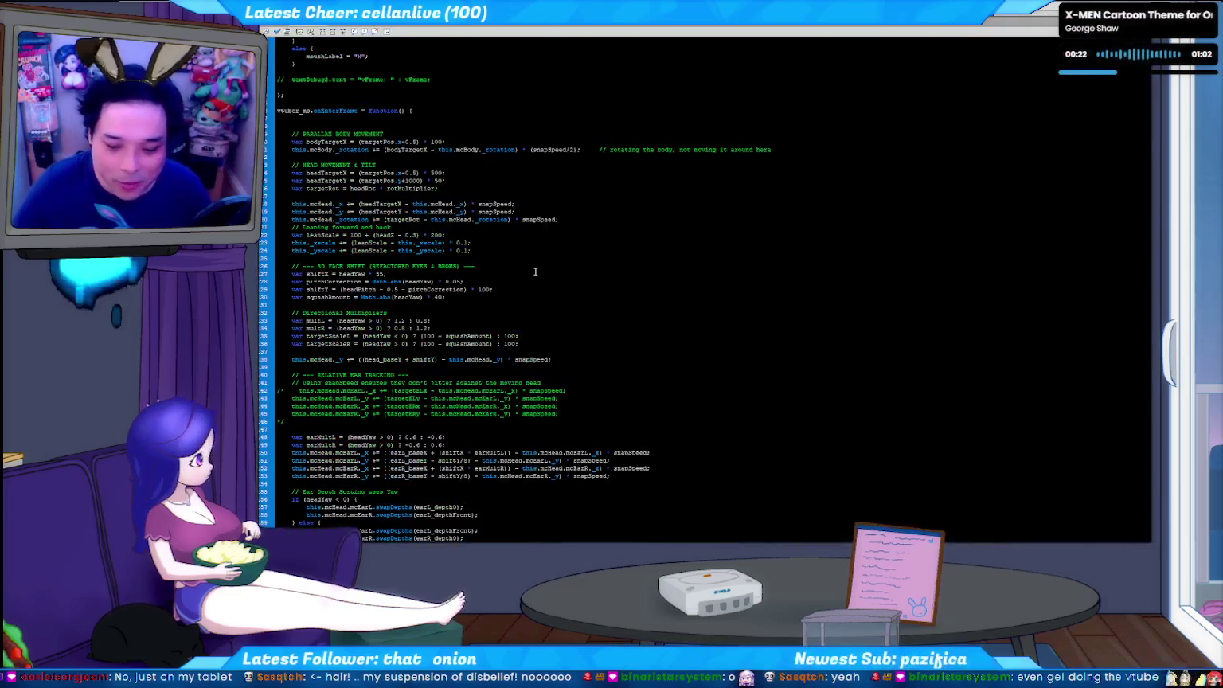
key(alt+Tab)
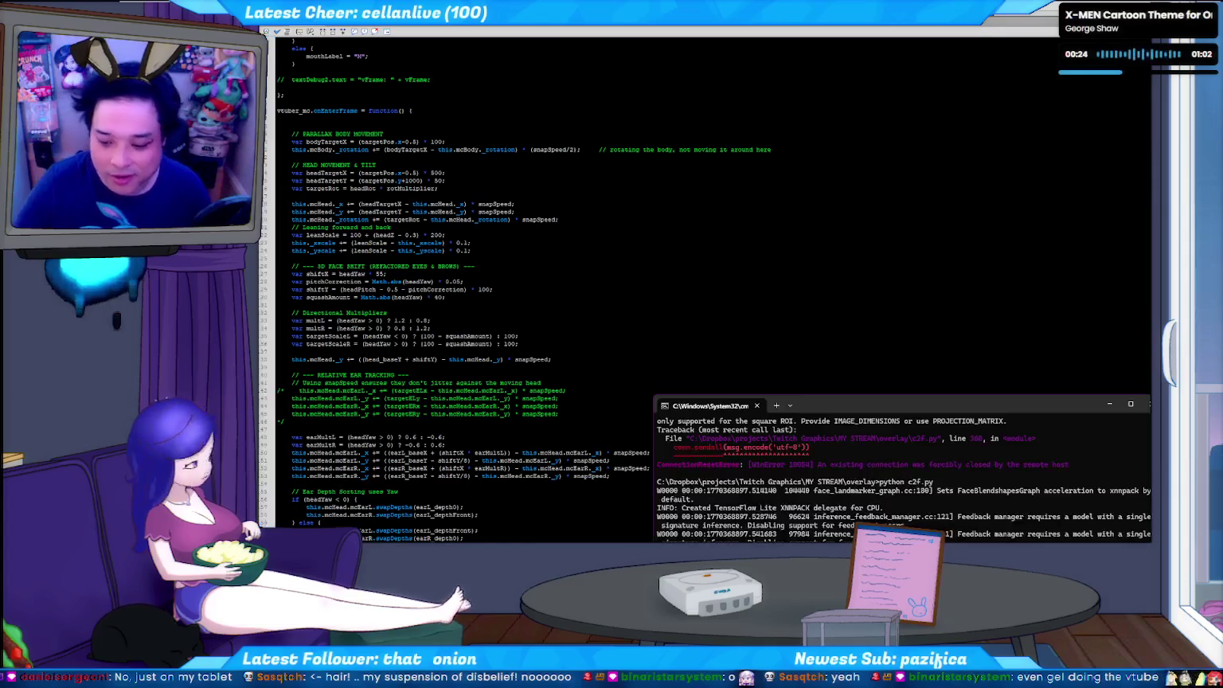
click(730, 255)
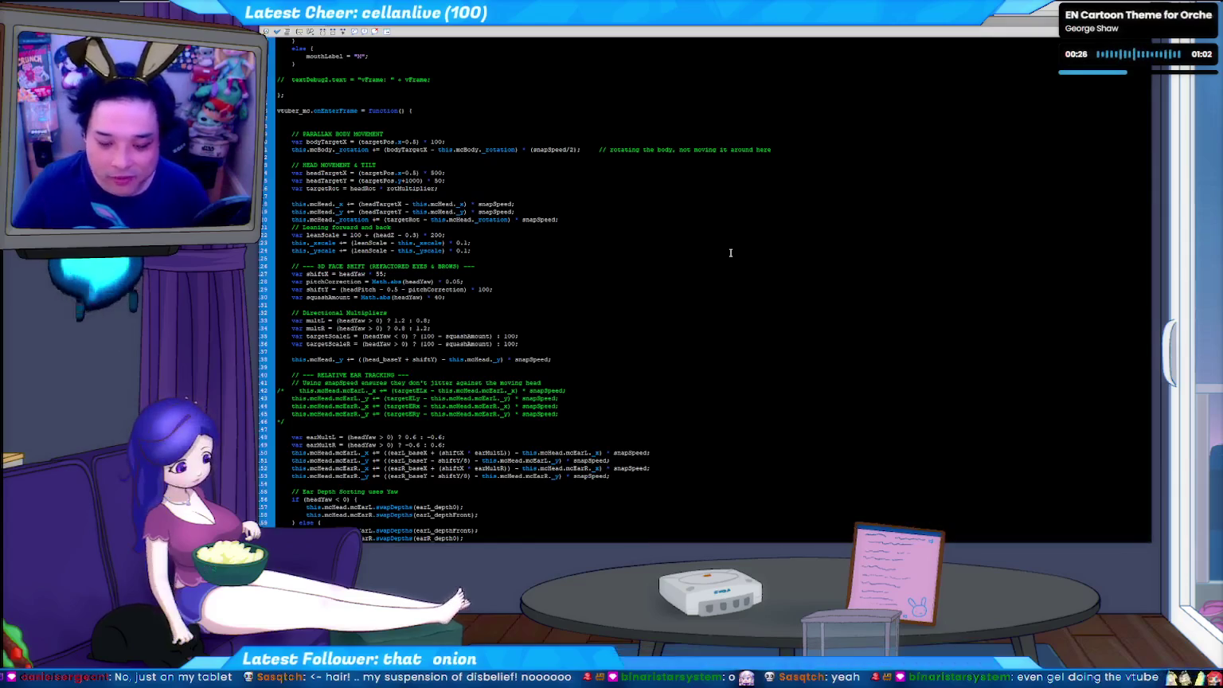
key(ctrl+Return)
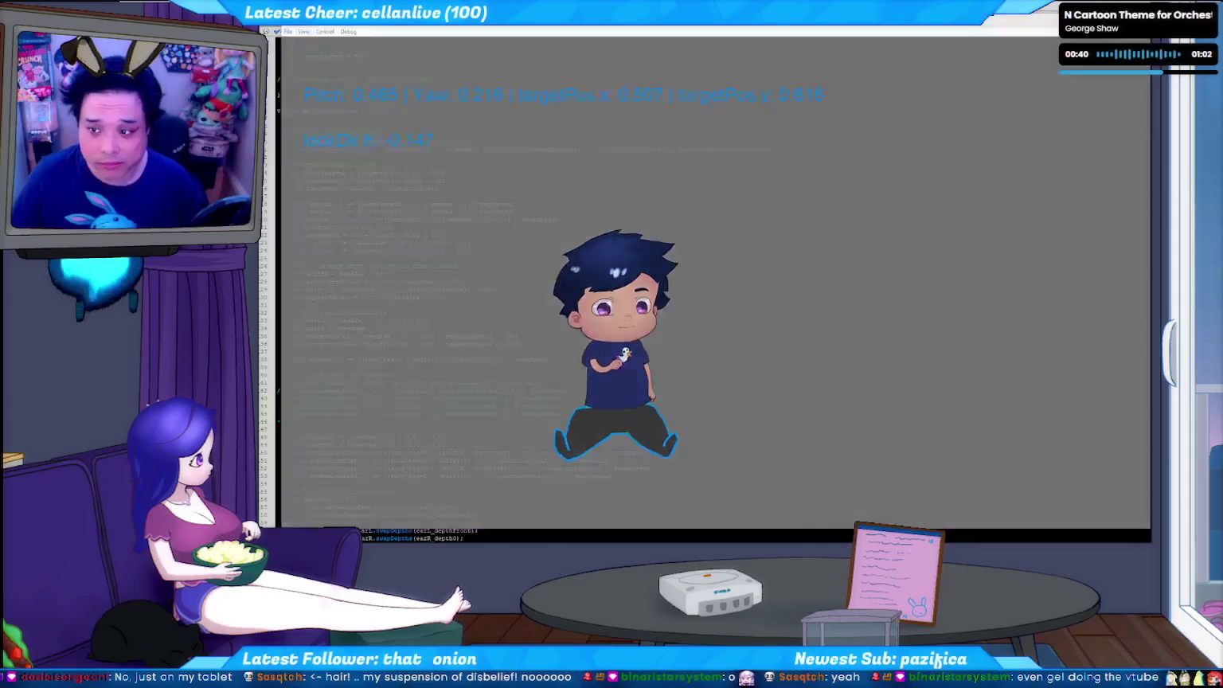
- Change the leanScale multiplier from 400 to 200 and test the puppet with it
key(ctrl+w)
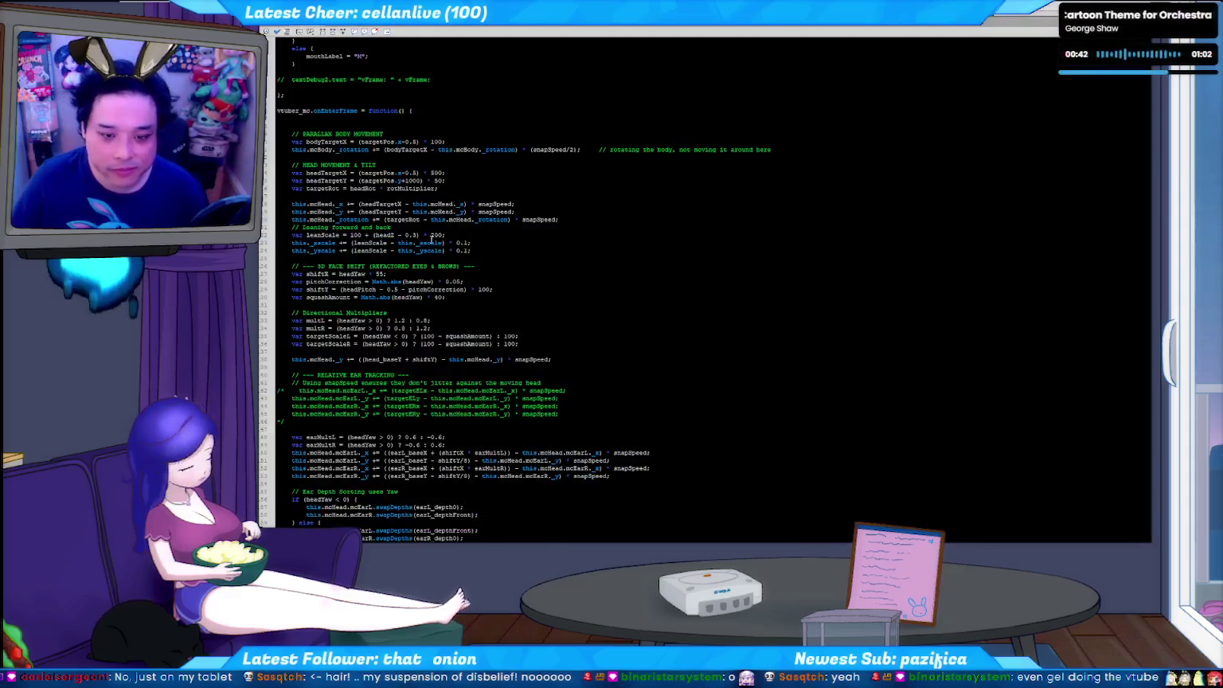
click(430, 235)
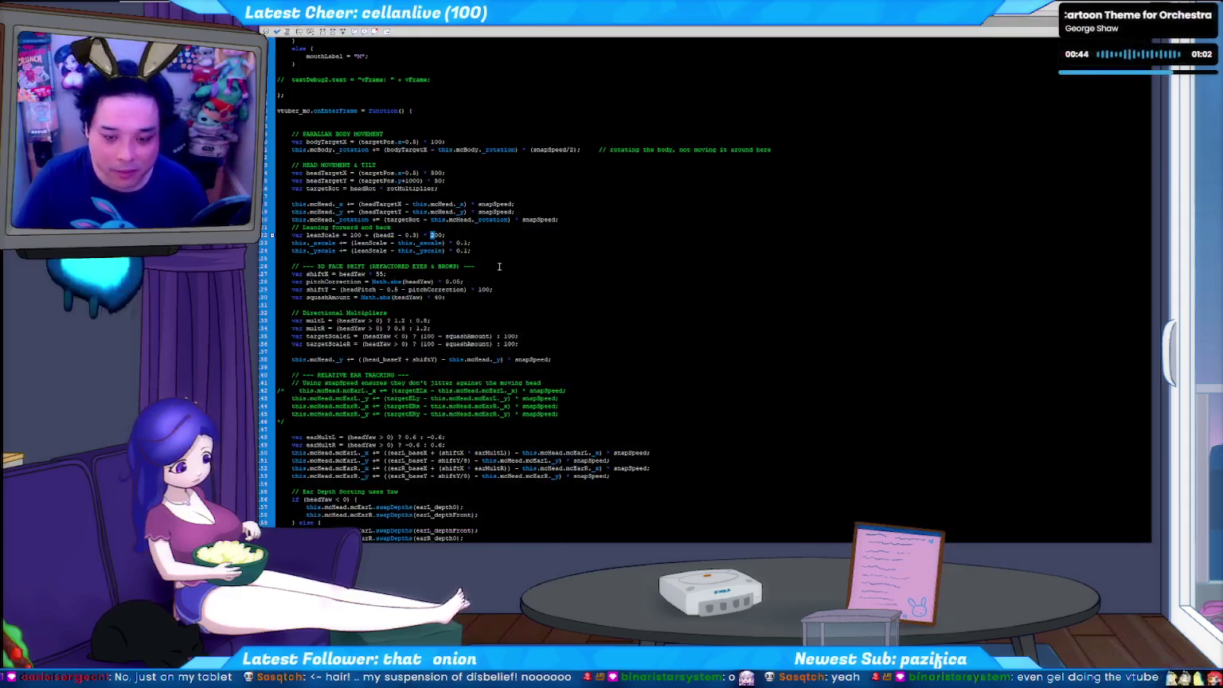
text(1)
key(alt+Tab)
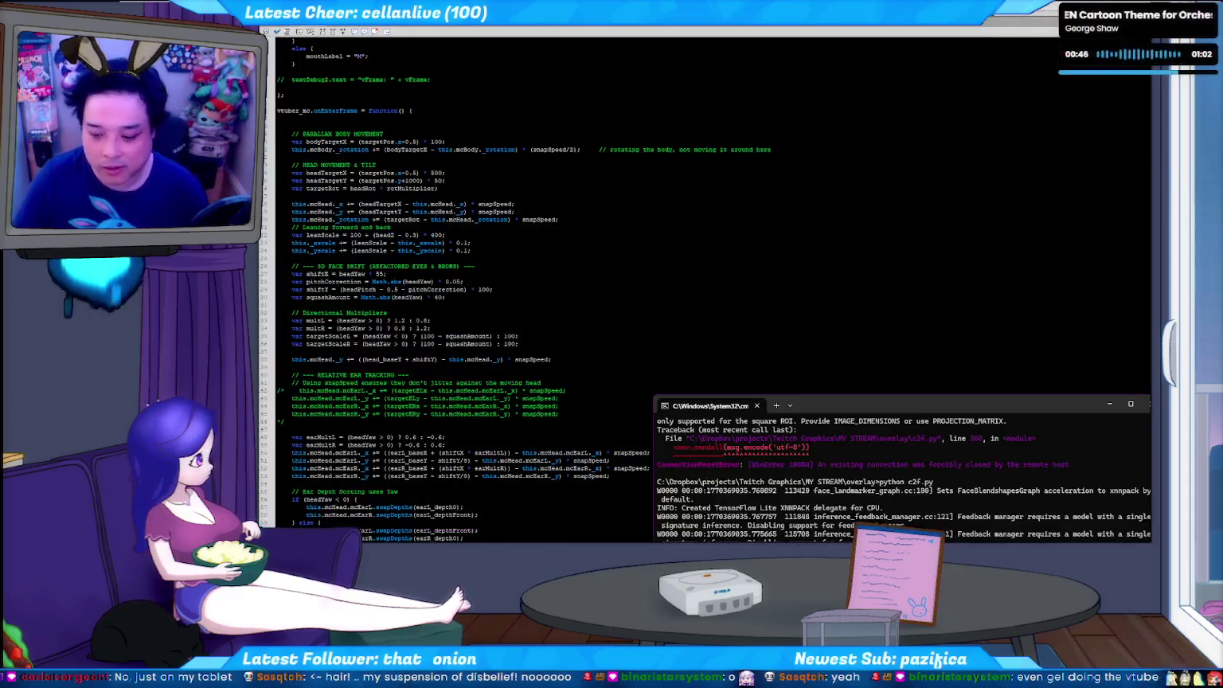
click(780, 297)
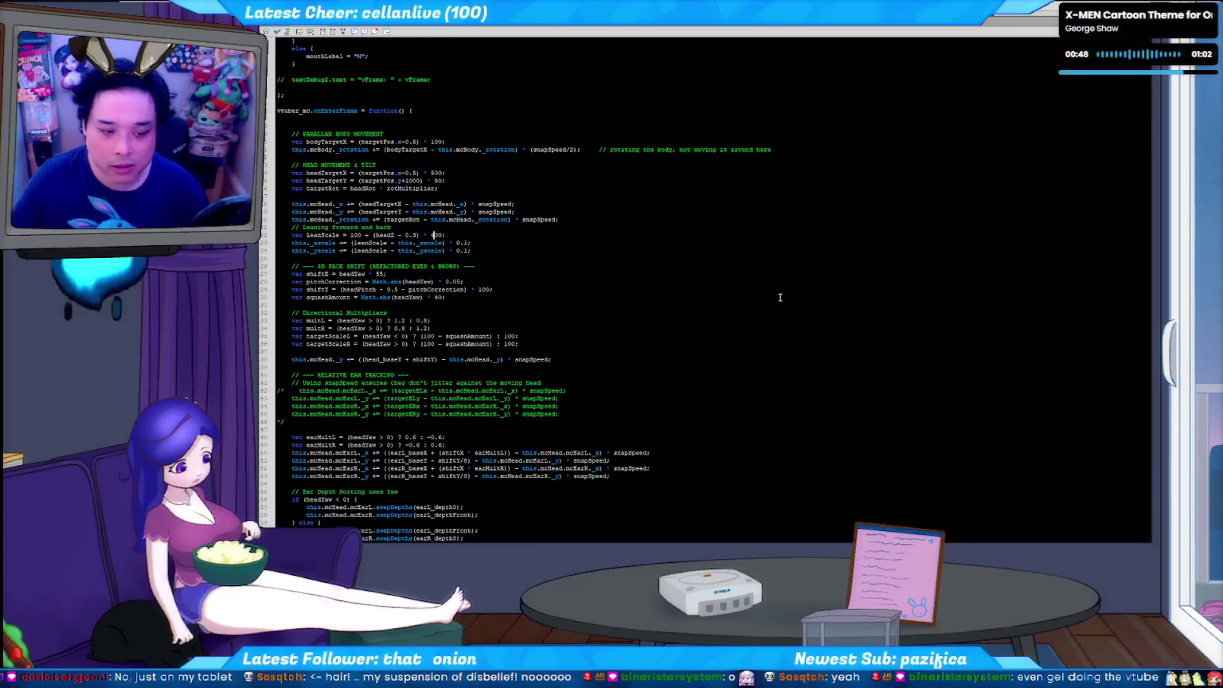
key(ctrl+s)
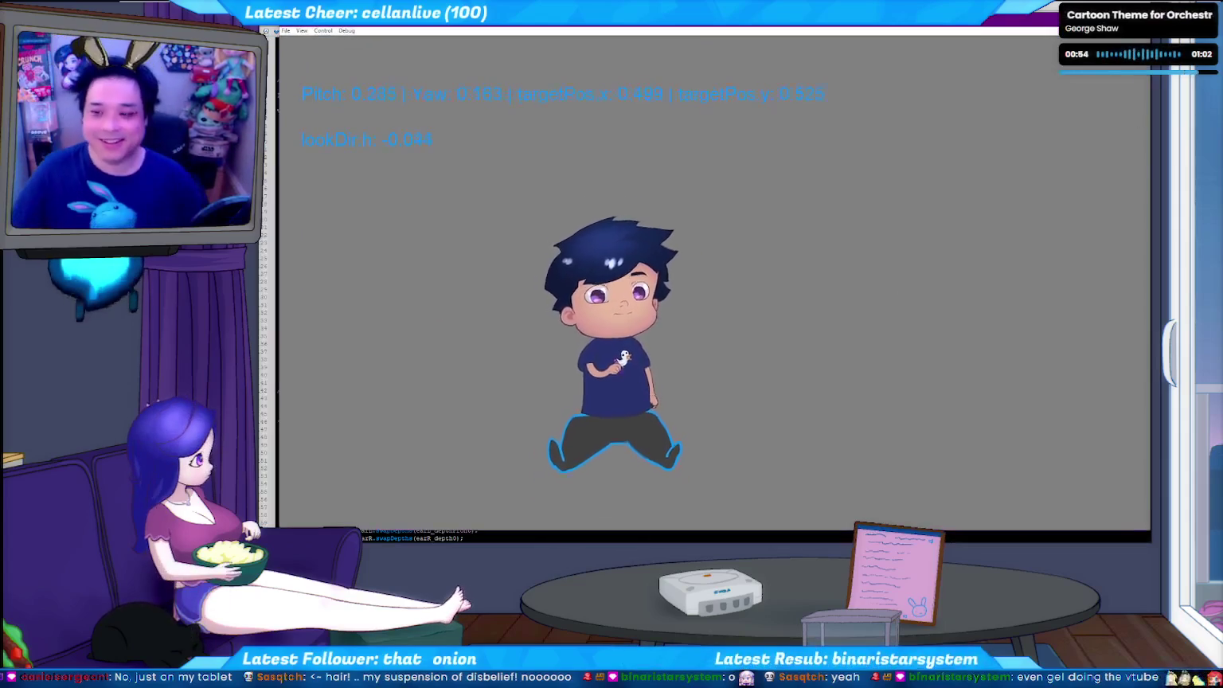
key(ctrl+w)
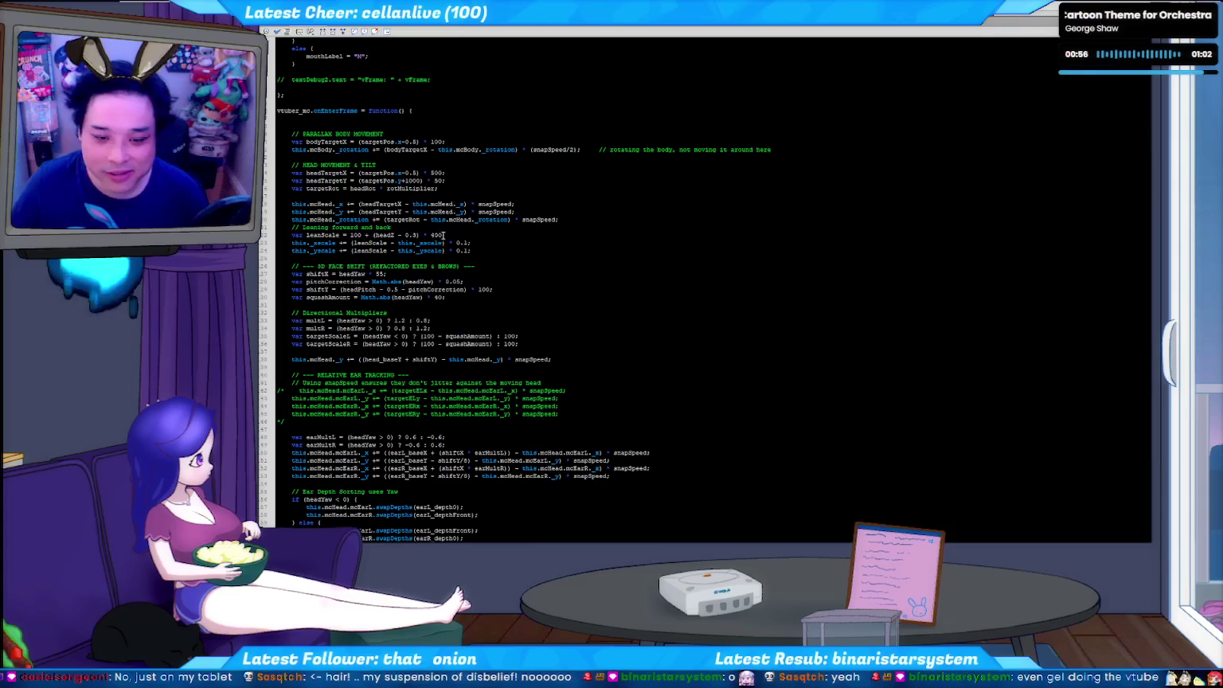
click(431, 234)
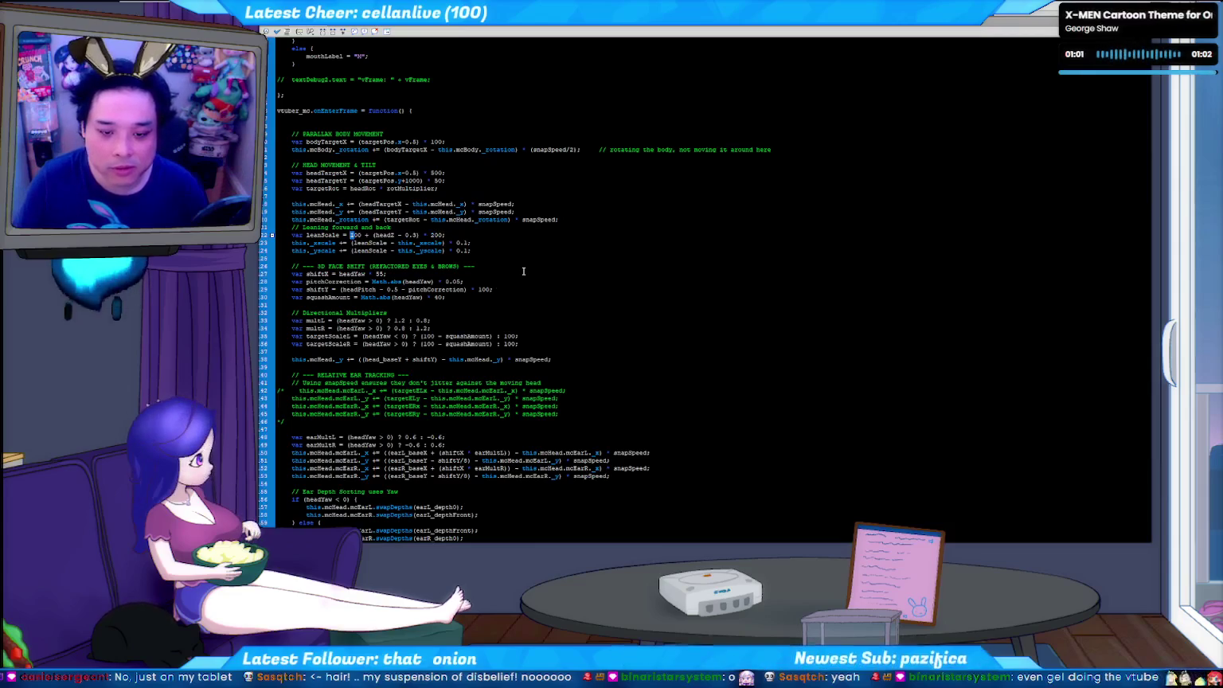
- Test the puppet twice with the leanScale multiplier at 200
key(alt+Tab)
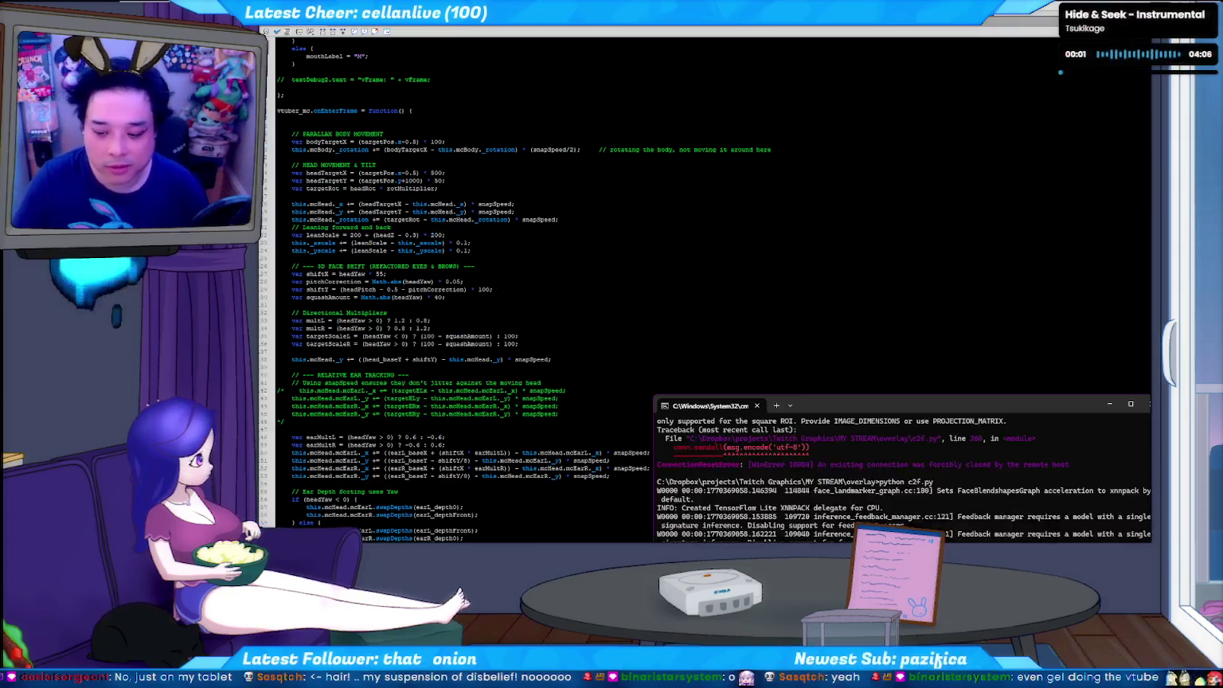
click(757, 263)
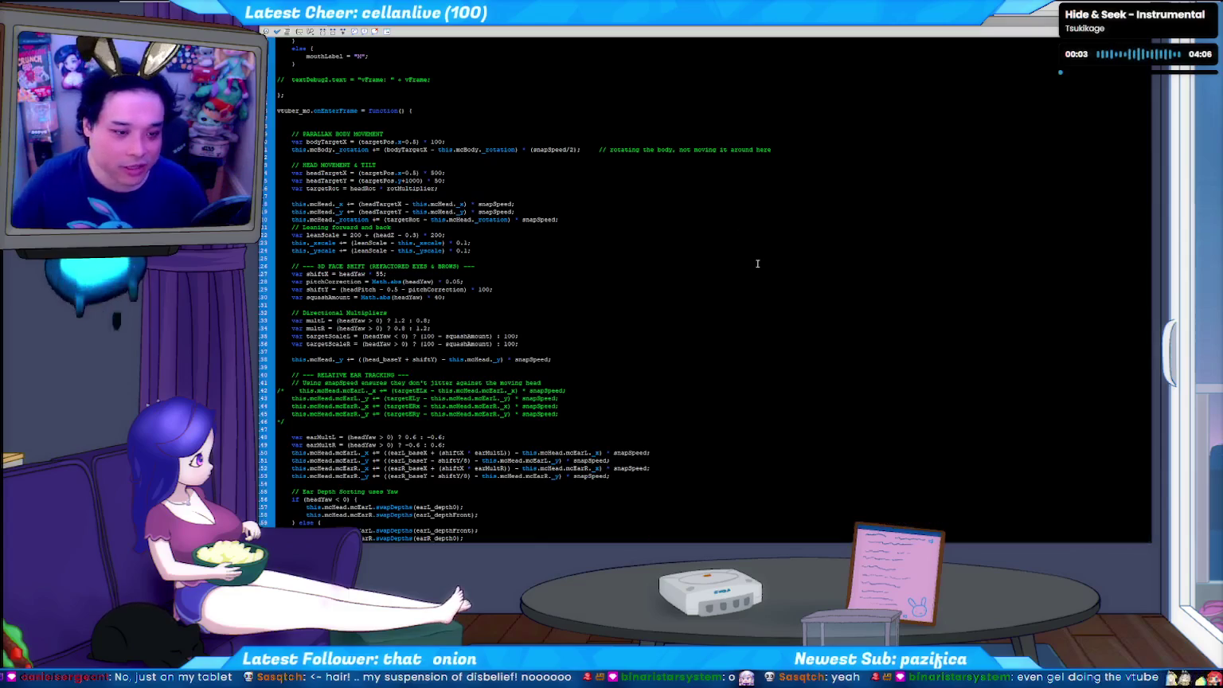
key(ctrl+Return)
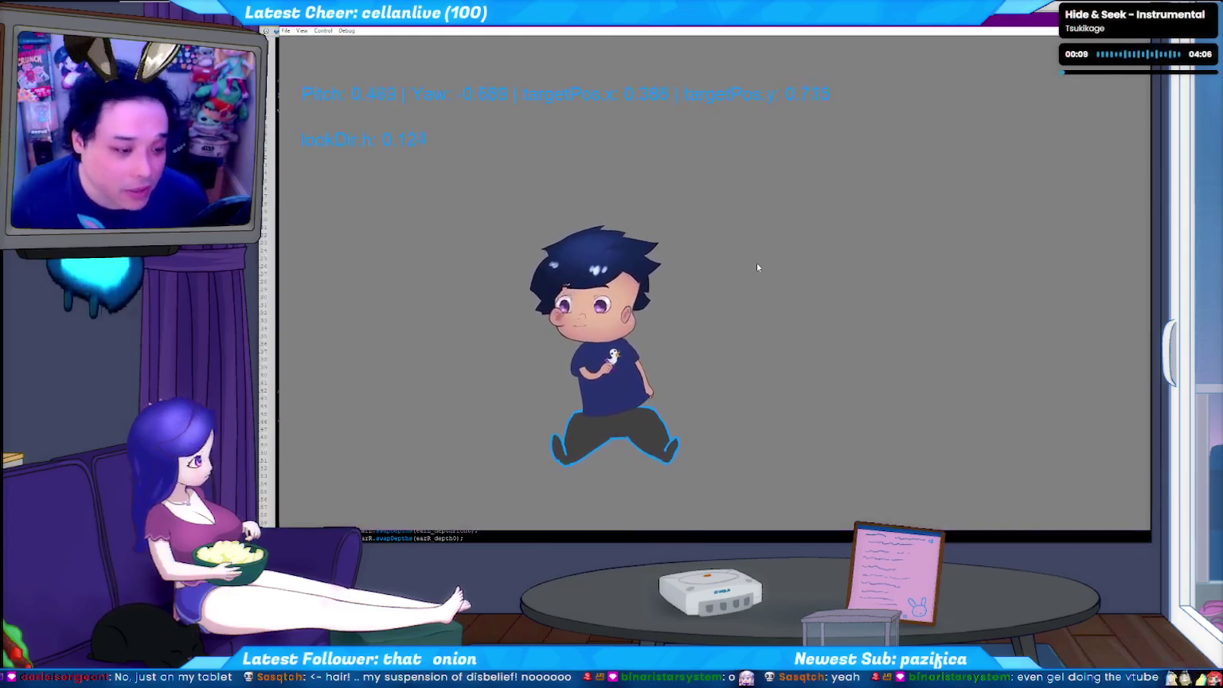
key(ctrl+w)
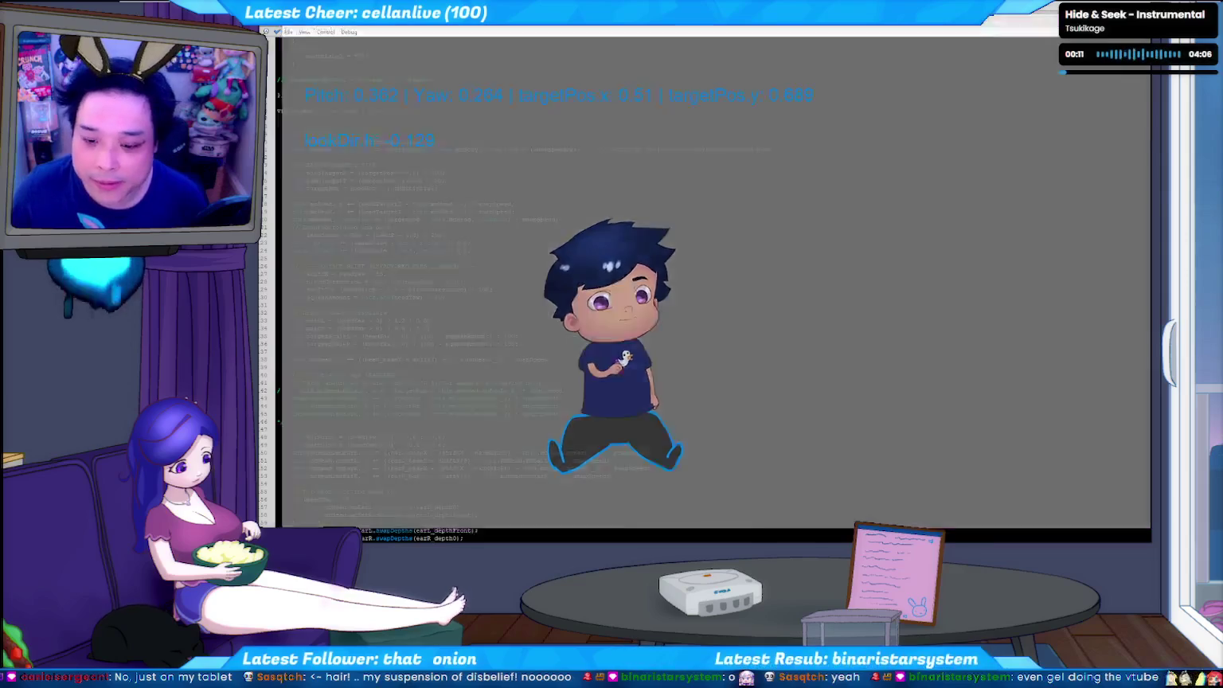
key(ctrl+Return)
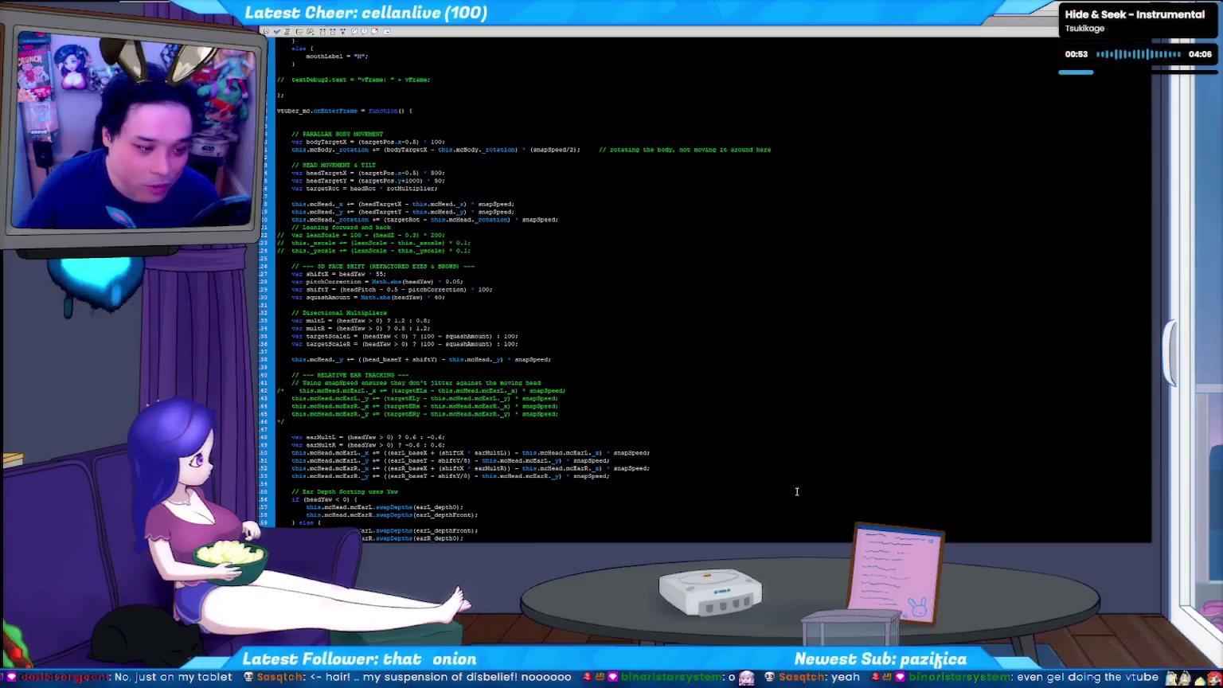
- Return to the stage showing the boy's torso and duck-print shirt
click(865, 399)
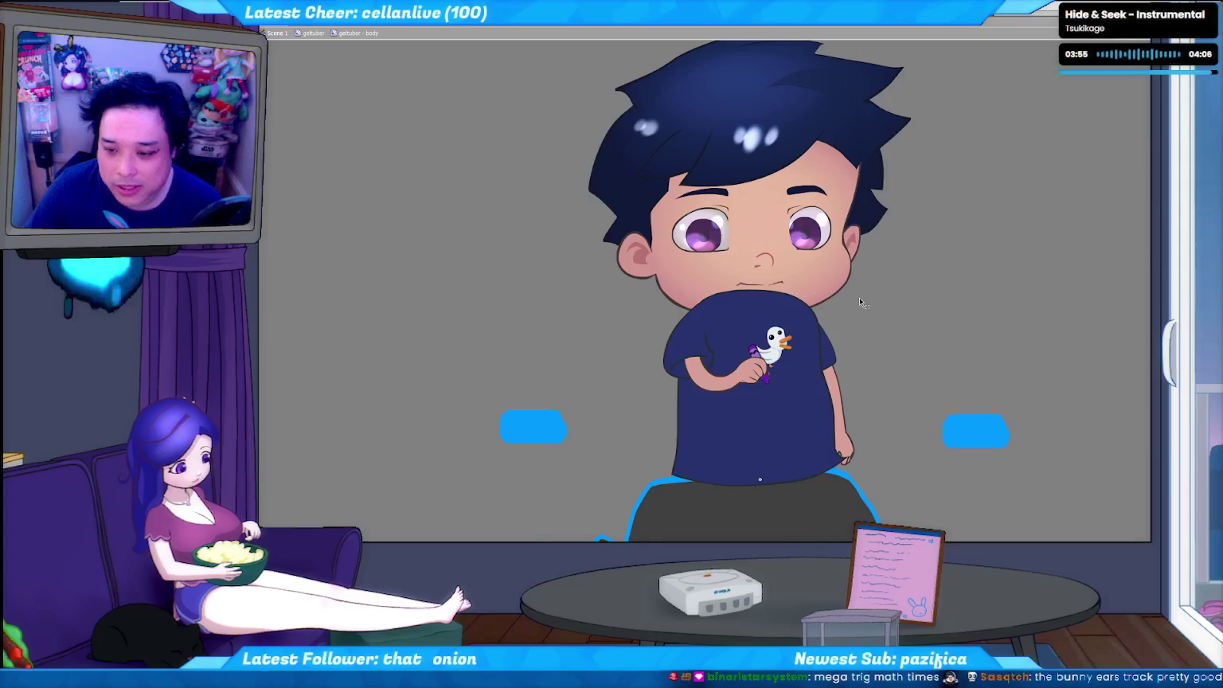
key(alt+Tab)
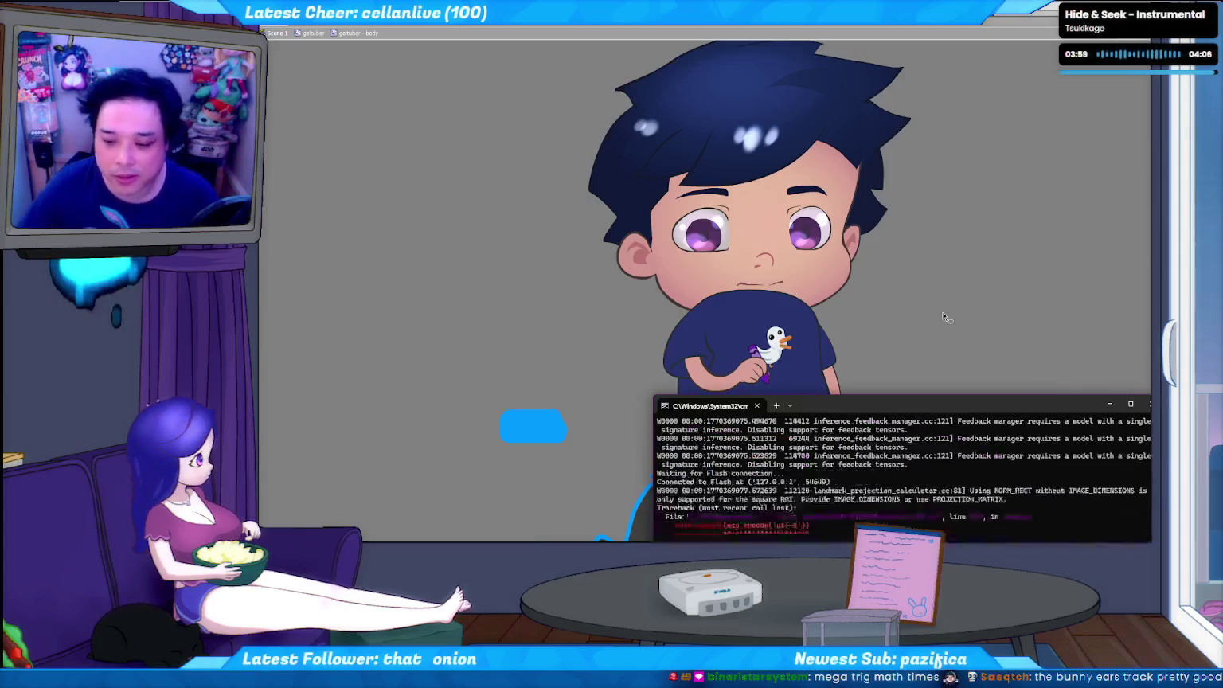
- Watch the test movie's live pitch and yaw readouts, then return to the avatar
key(alt+Tab)
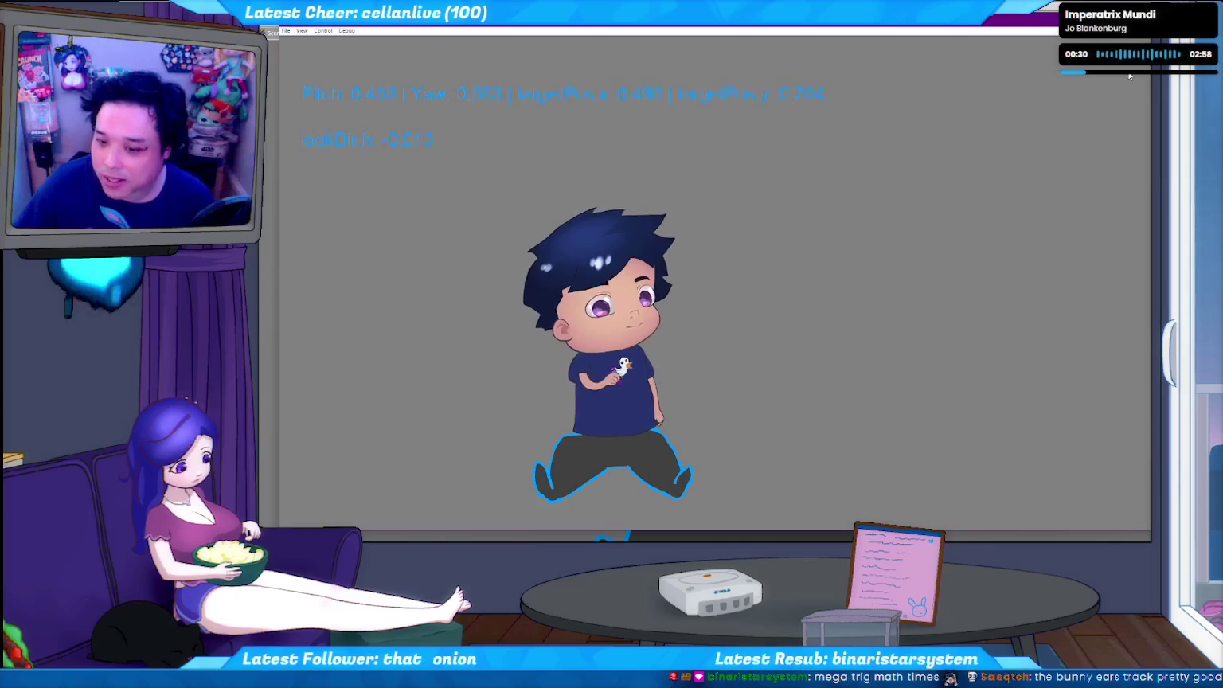
key(alt+Tab)
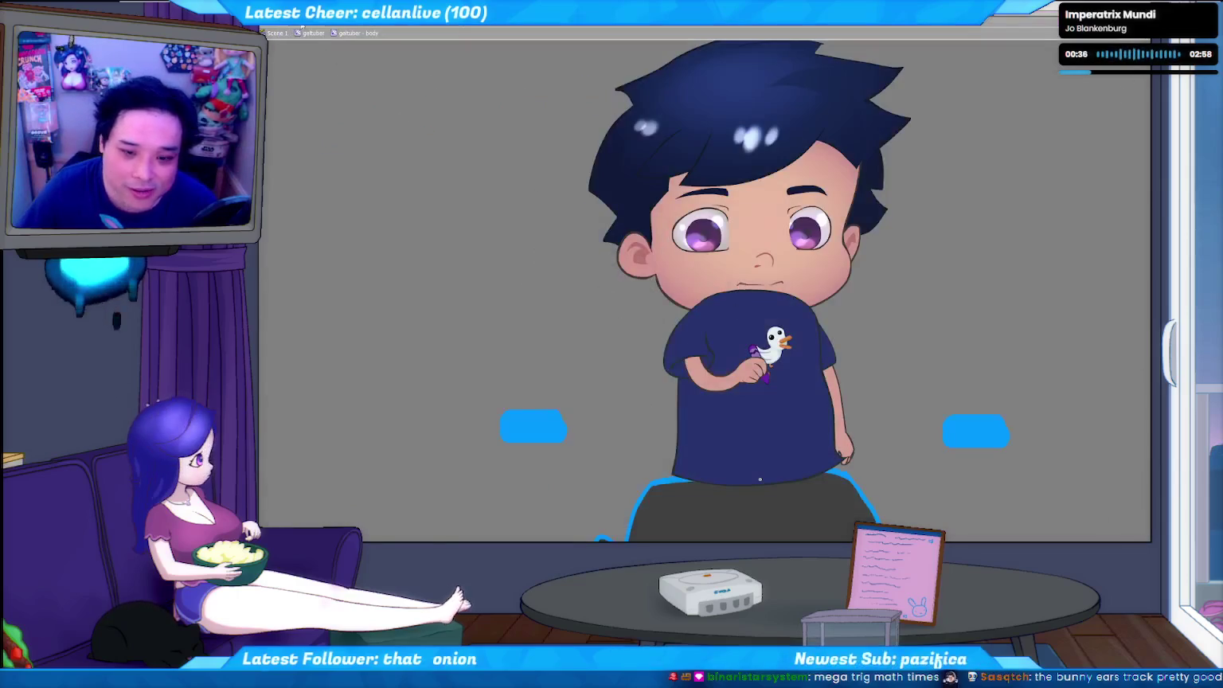
- Drill from the body into the puppet's head and mouth, then show the gdtuber ALL sketch sheet
click(779, 288)
click(778, 288)
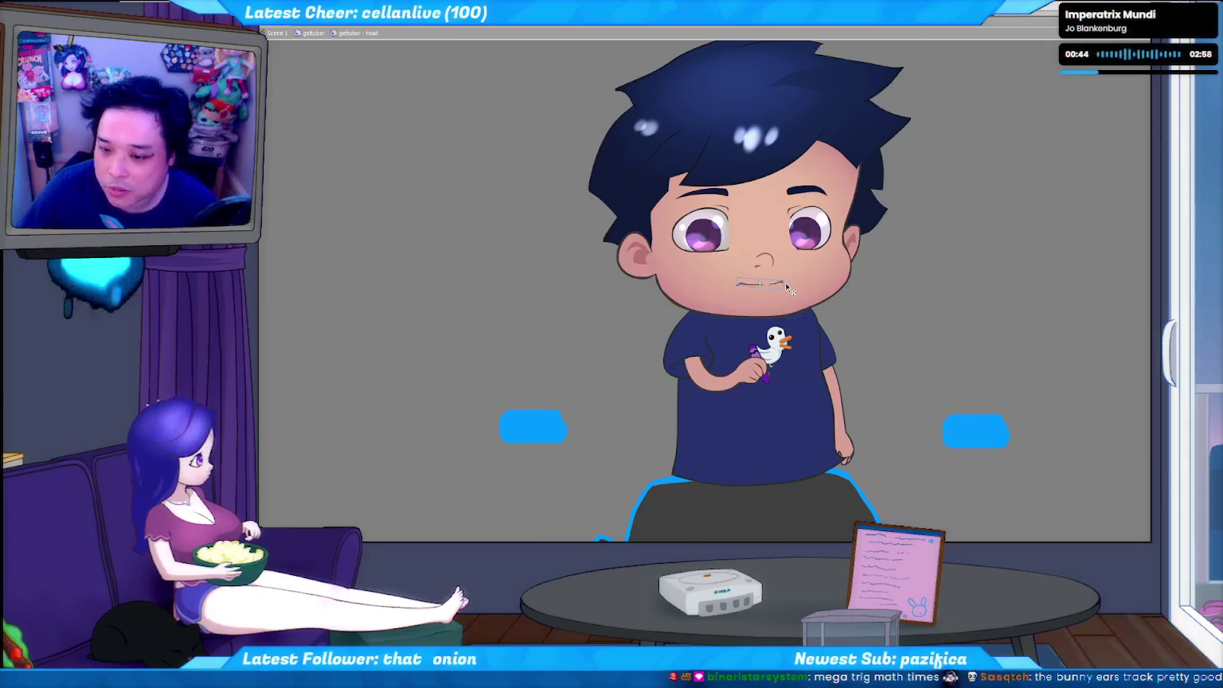
click(781, 284)
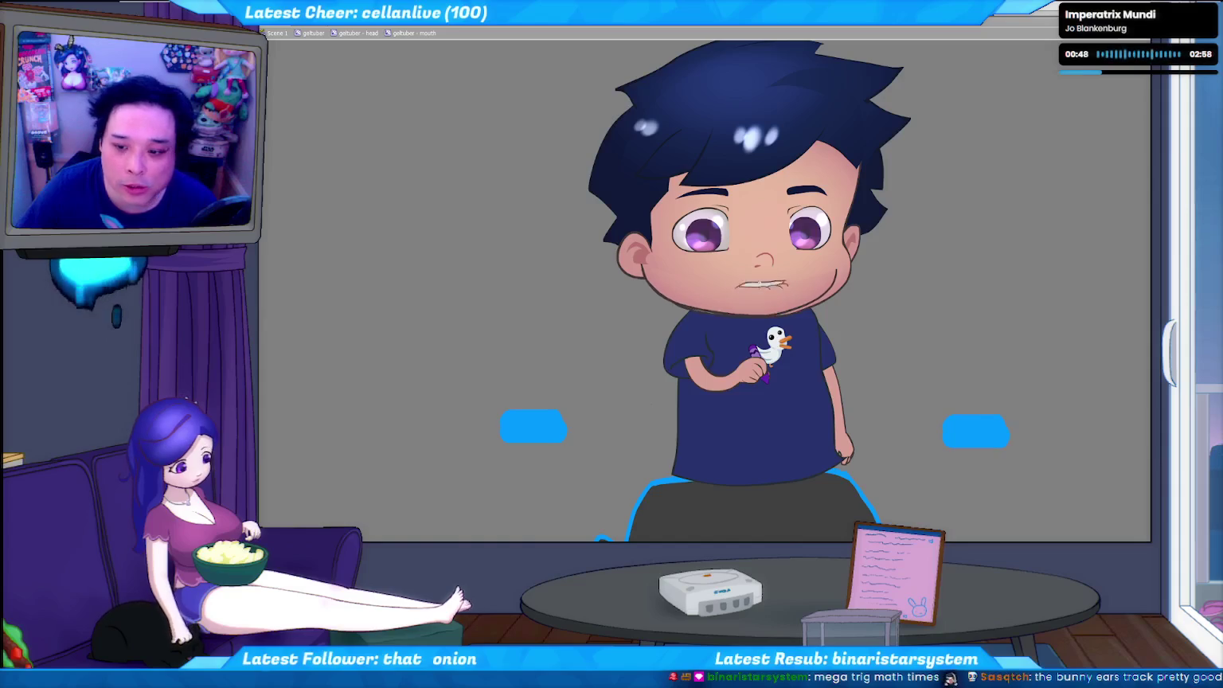
click(358, 33)
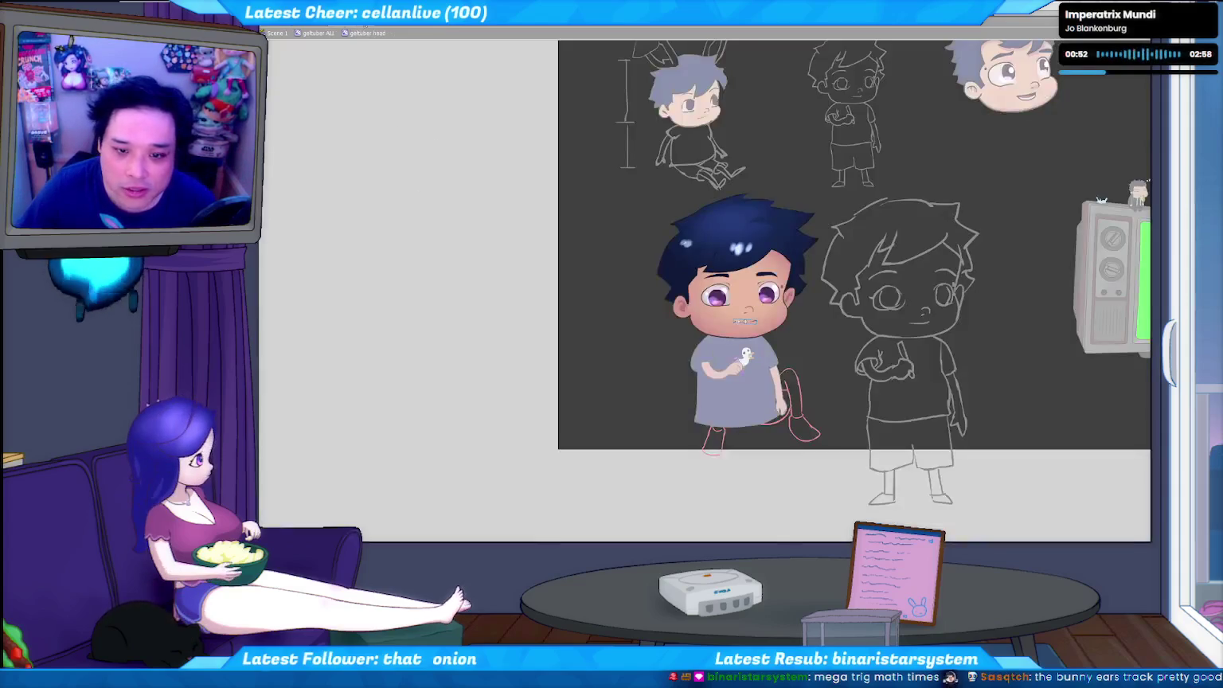
- Inspect the mouth symbol in the gdtuber test rig, then go back up to its head
click(441, 28)
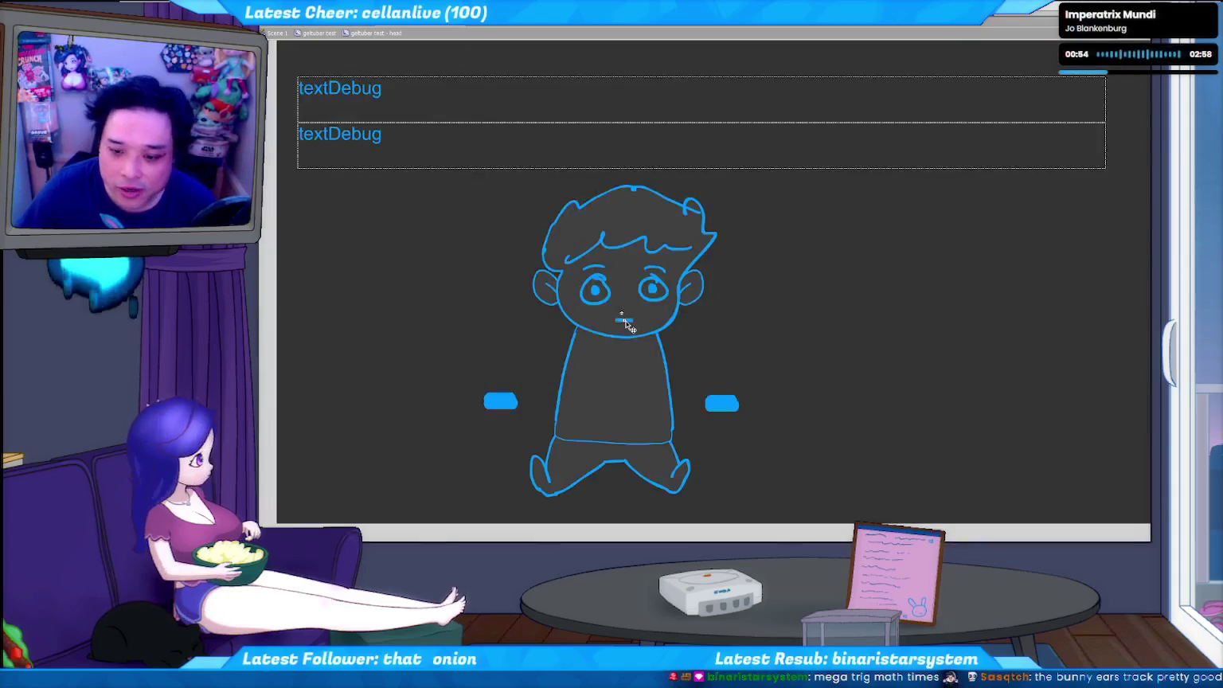
double_click(626, 321)
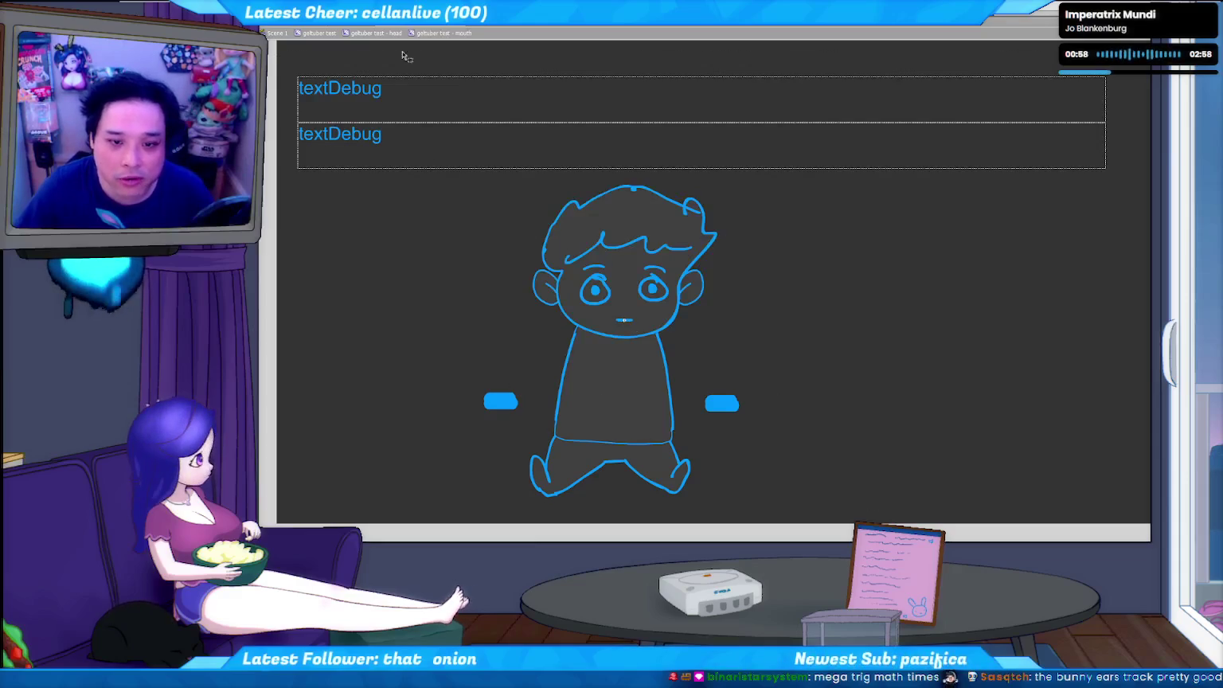
click(374, 33)
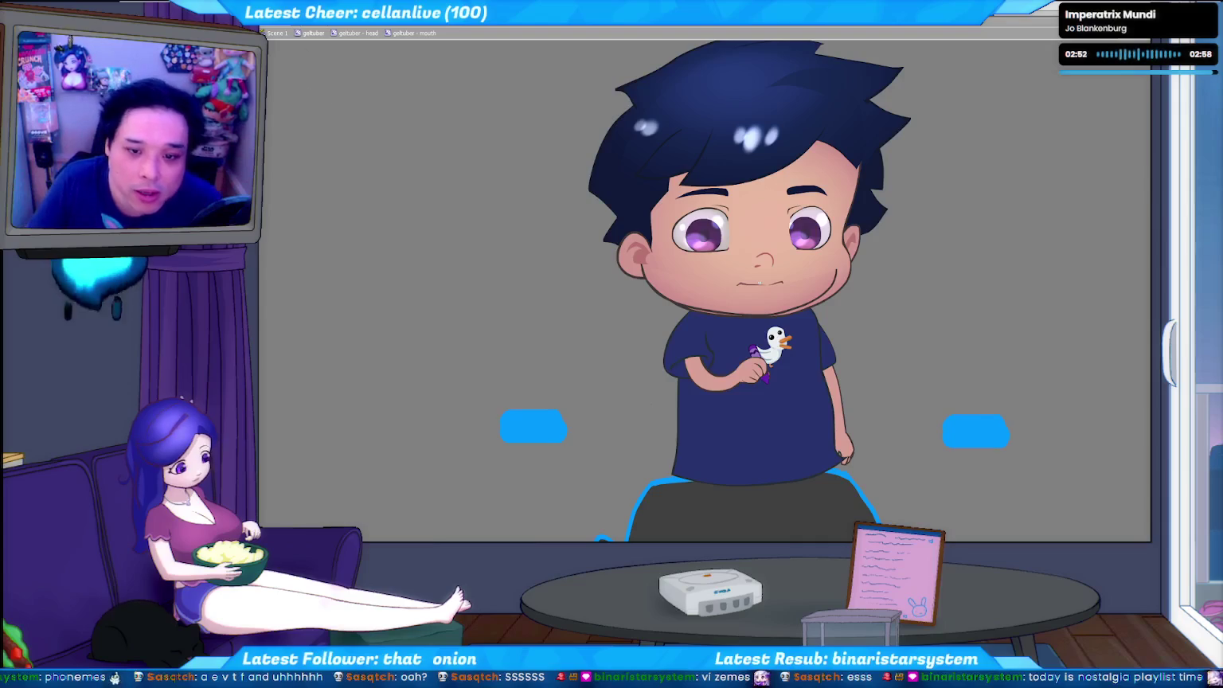
key(alt+f)
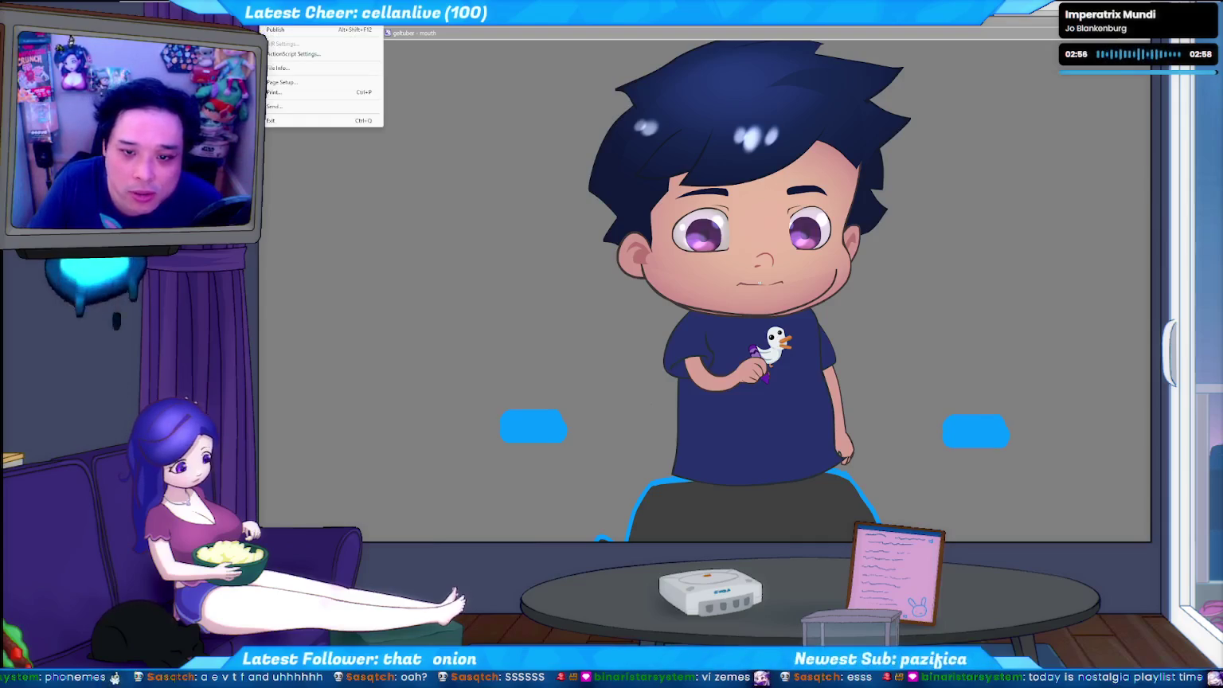
- Open a test canvas and set the brush to blue with its paint mode chosen
key(Escape)
key(ctrl+Return)
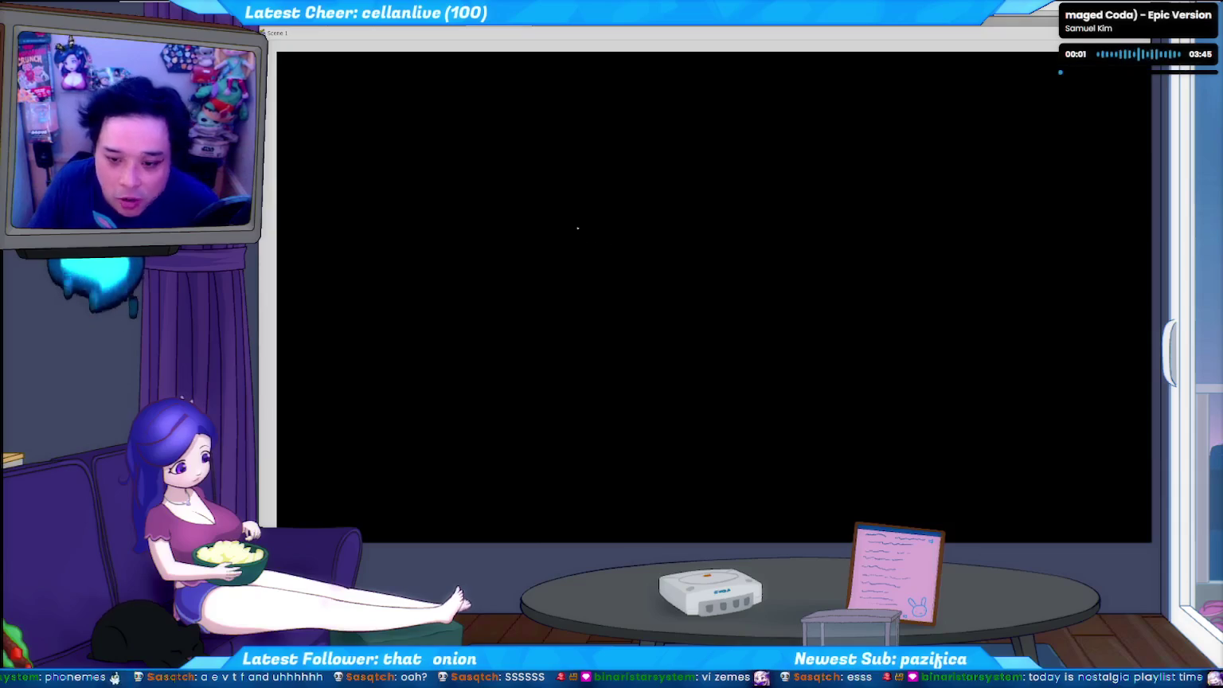
click(266, 109)
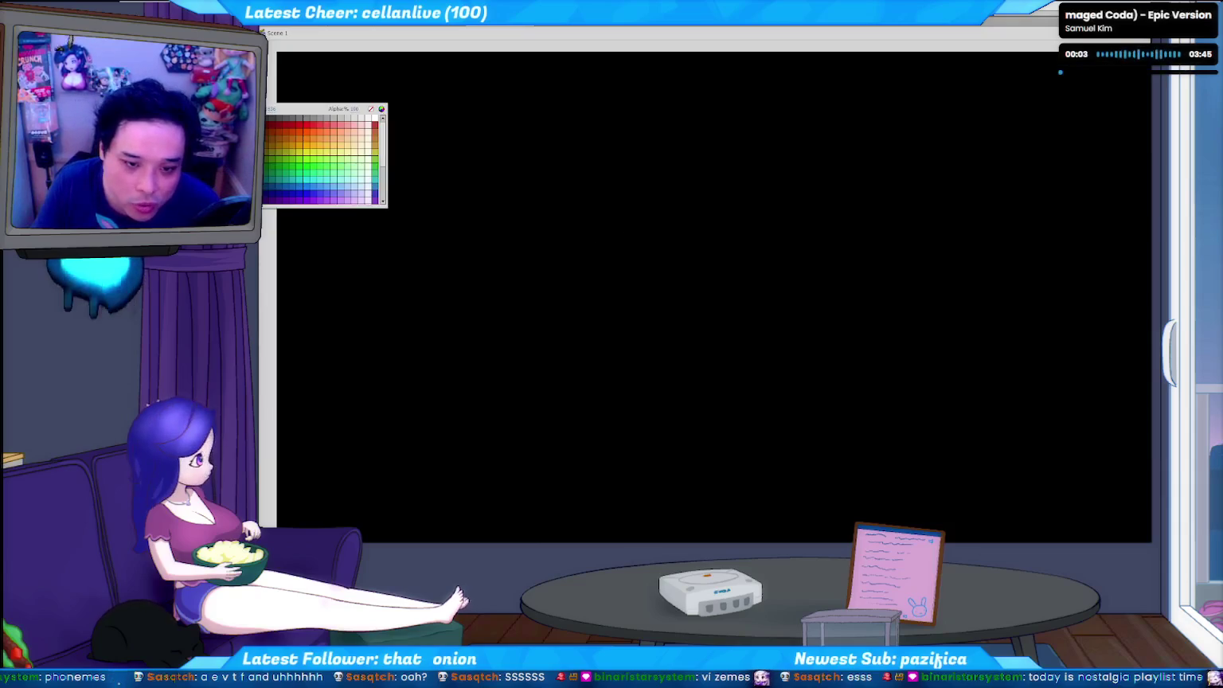
click(314, 126)
click(256, 151)
- Sketch three blue mouth shapes: a round O, one with a lower lip, and a closed loop
drag(578, 232, 585, 233)
drag(702, 238, 714, 235)
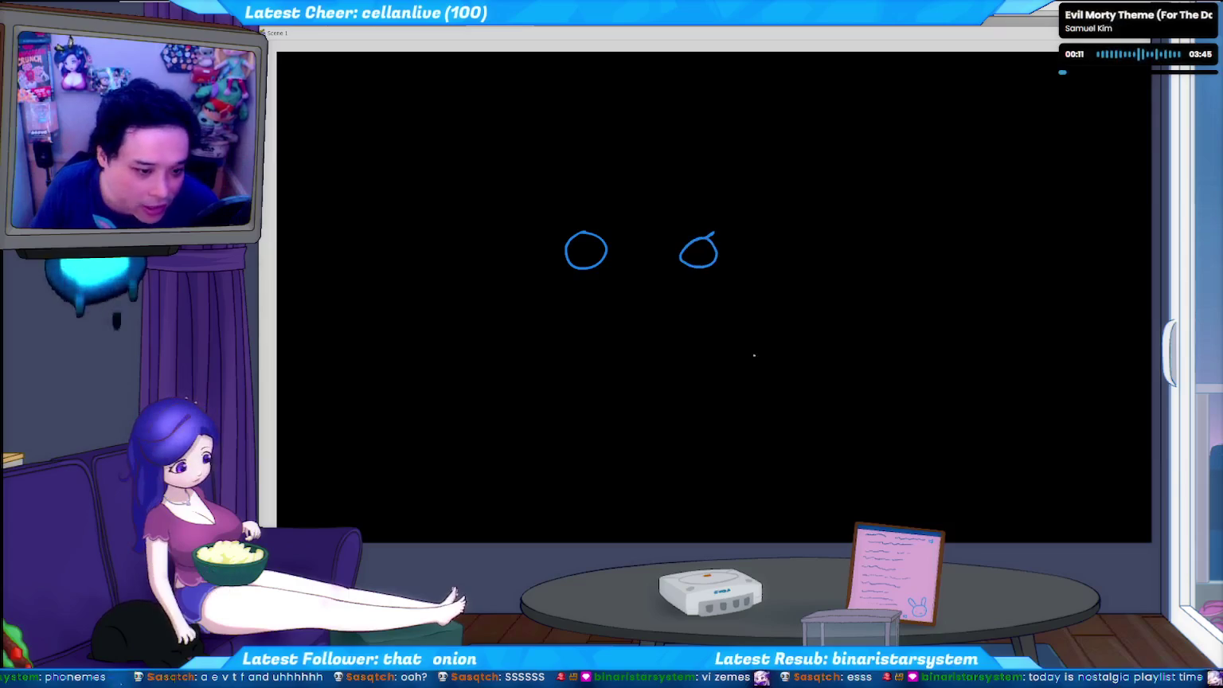
drag(686, 276, 717, 273)
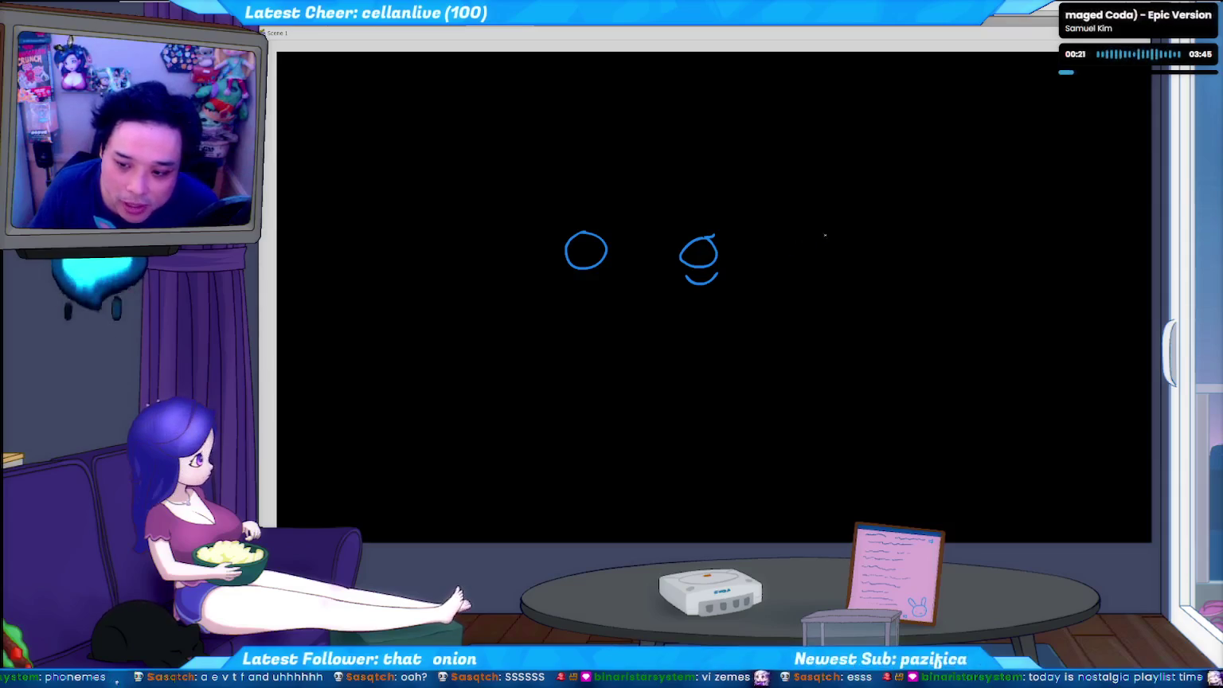
mouse_move(813, 234)
mouse_down()
mouse_move(785, 251)
mouse_move(812, 252)
mouse_up()
key(ctrl+z)
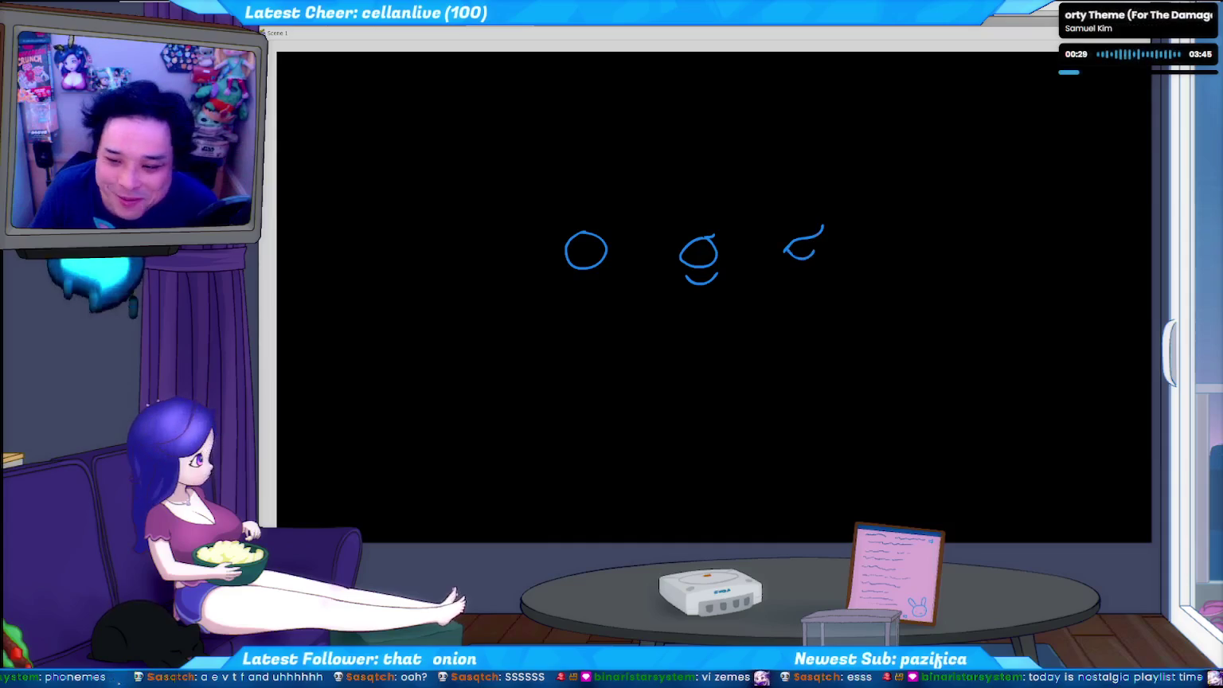
drag(811, 250, 812, 239)
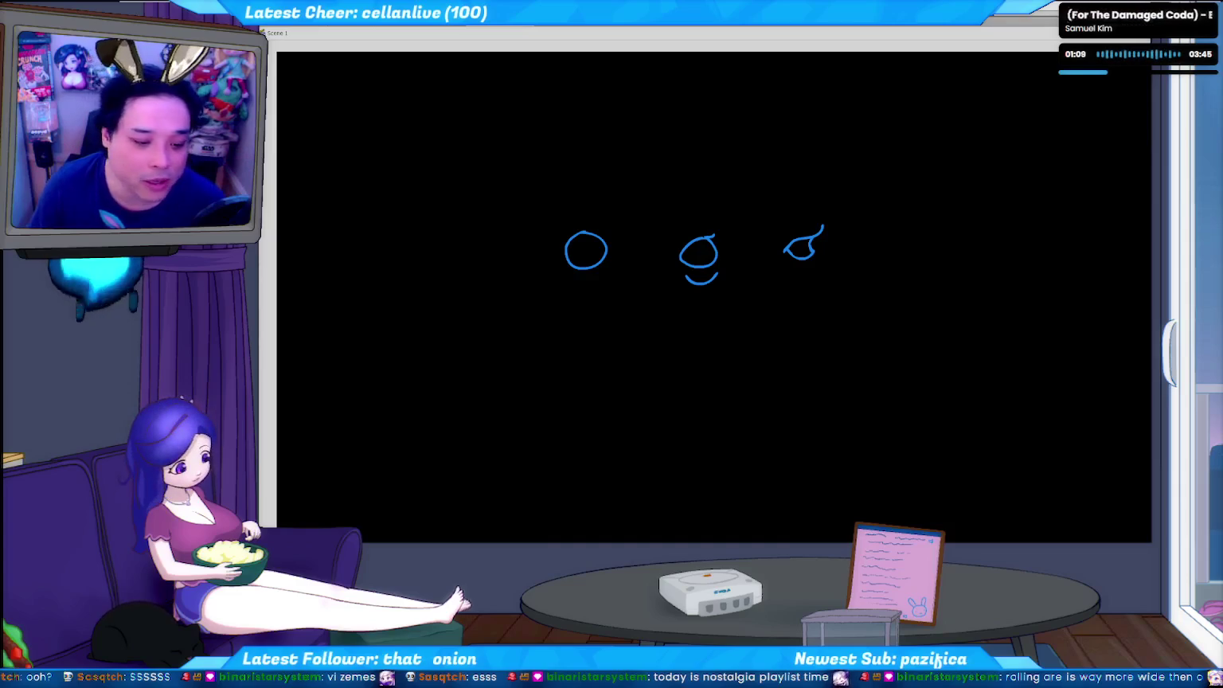
- Handwrite 'rhotic' at the top right and begin a fourth mouth shape below the first row
mouse_move(908, 148)
mouse_down()
mouse_move(944, 166)
mouse_move(962, 151)
mouse_move(982, 167)
mouse_up()
drag(971, 148, 1021, 164)
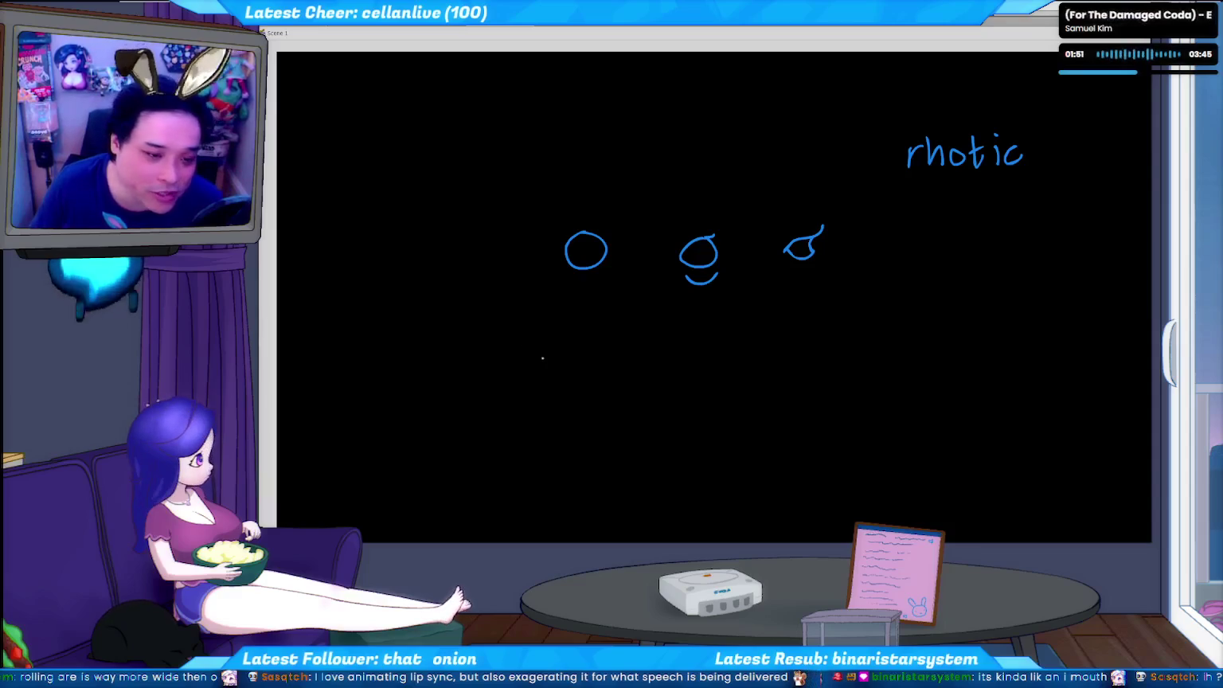
mouse_move(564, 321)
mouse_down()
mouse_move(491, 373)
mouse_move(564, 374)
mouse_up()
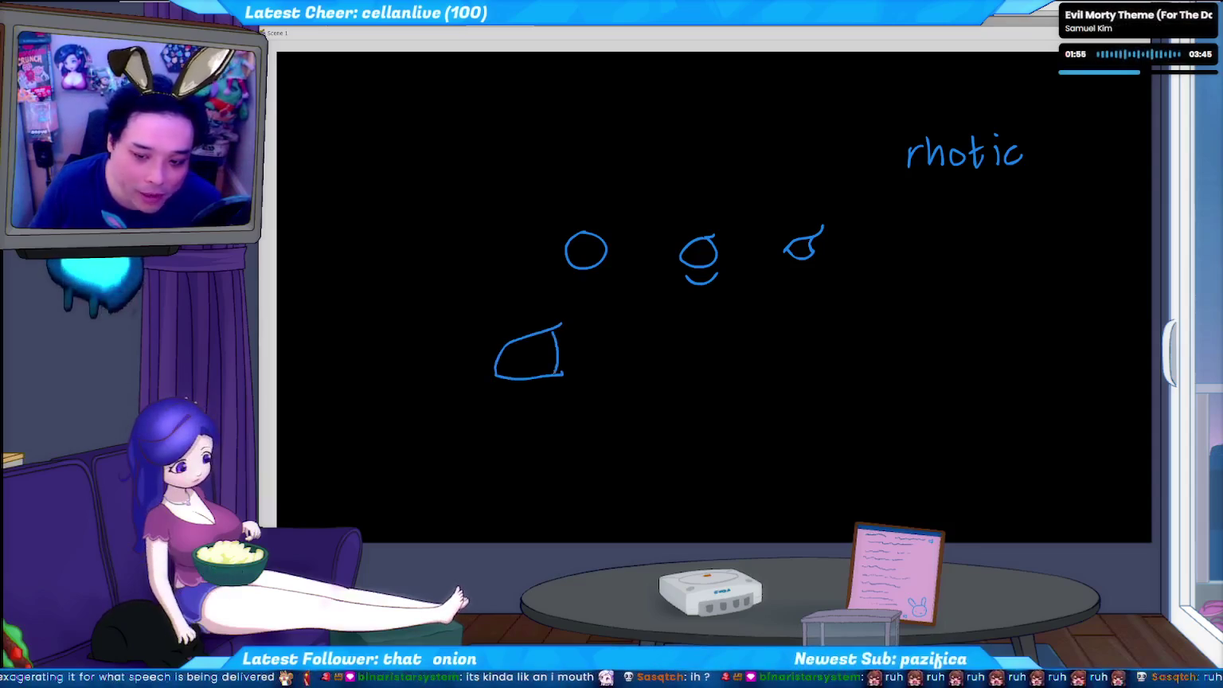
- Close the lower-left mouth shape with inner detail; try and undo an arc below the middle shape
mouse_move(561, 324)
mouse_down()
mouse_move(563, 374)
mouse_move(540, 372)
mouse_up()
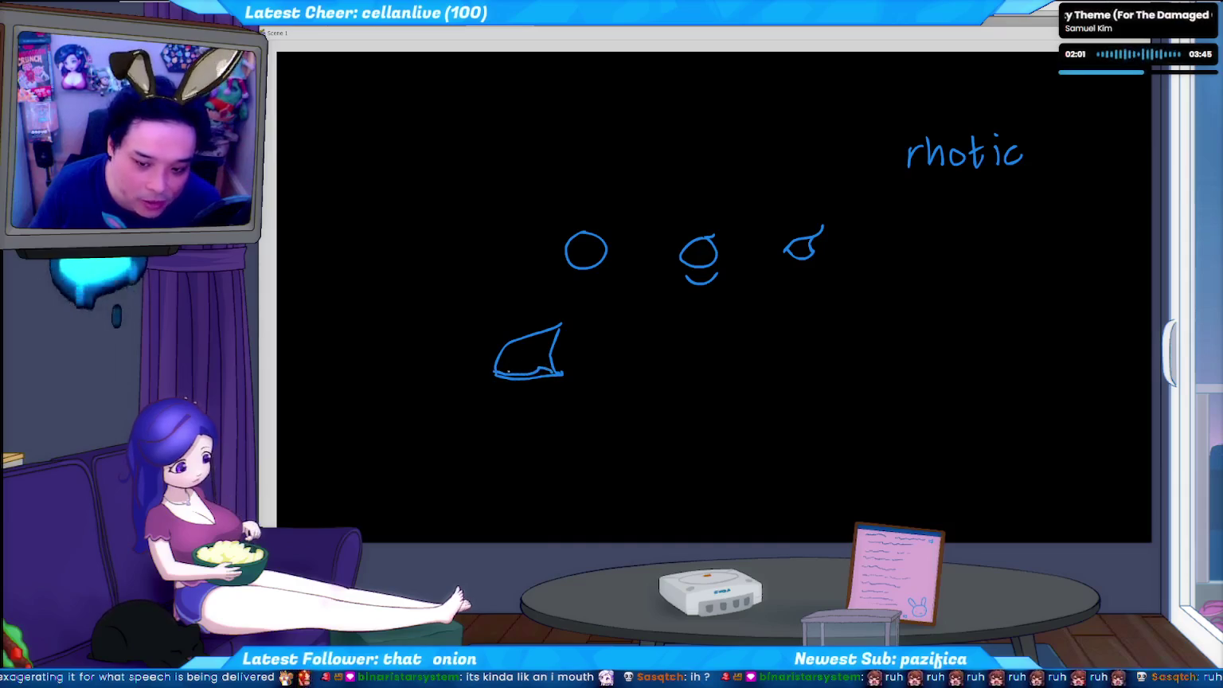
drag(511, 368, 525, 362)
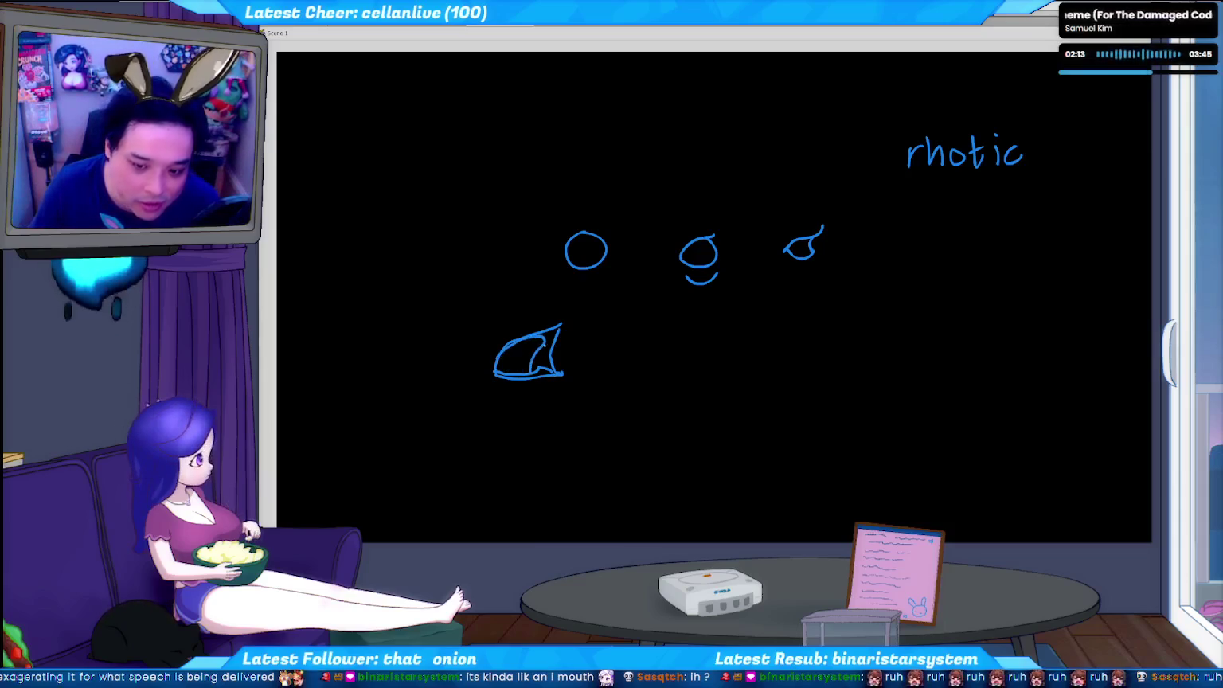
drag(517, 370, 523, 358)
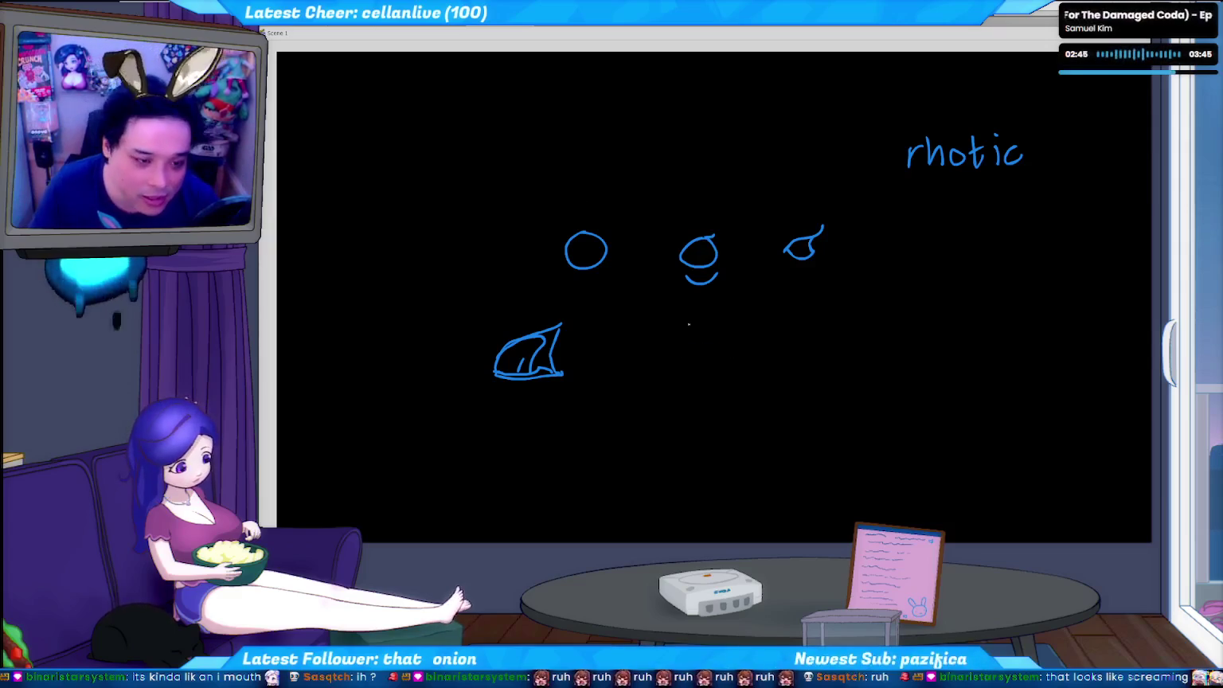
mouse_move(672, 348)
mouse_down()
mouse_move(643, 358)
mouse_move(719, 351)
mouse_up()
key(ctrl+z)
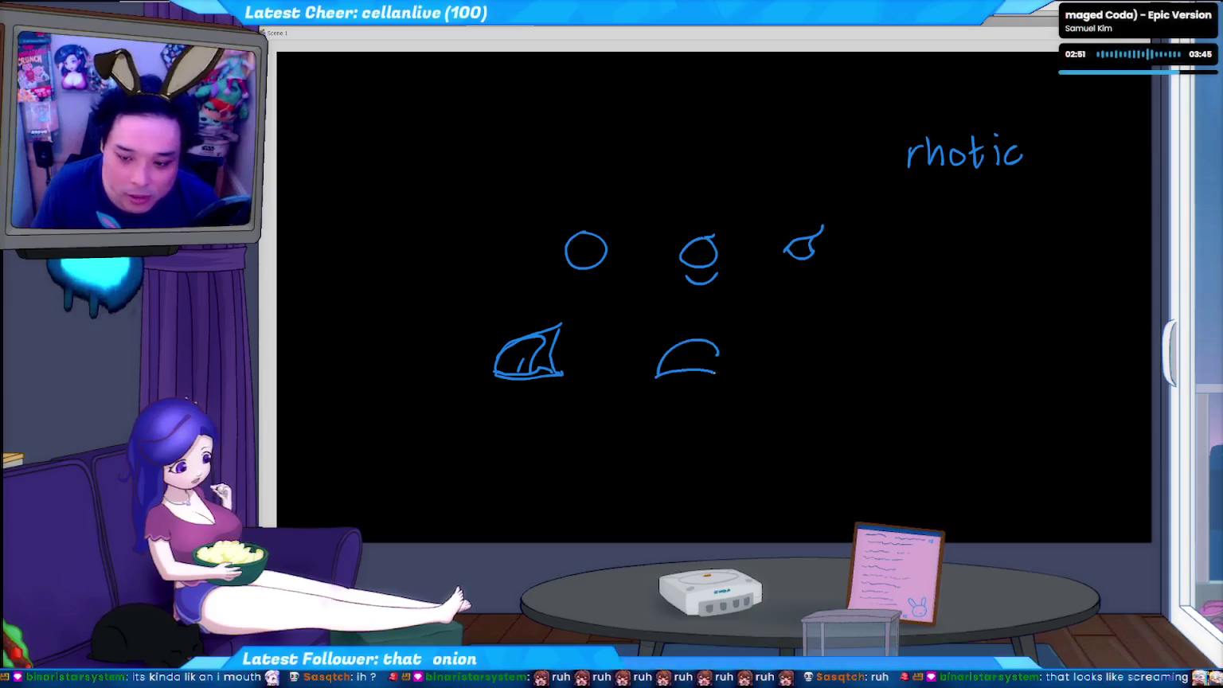
key(ctrl+z)
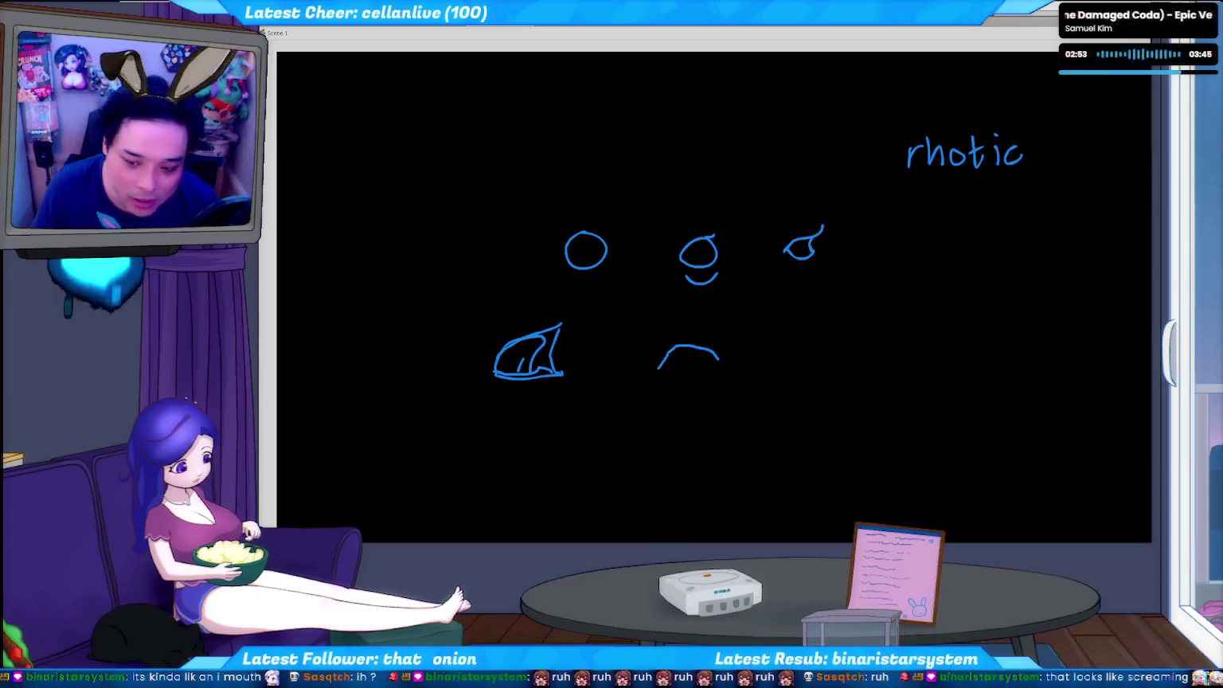
key(ctrl+z)
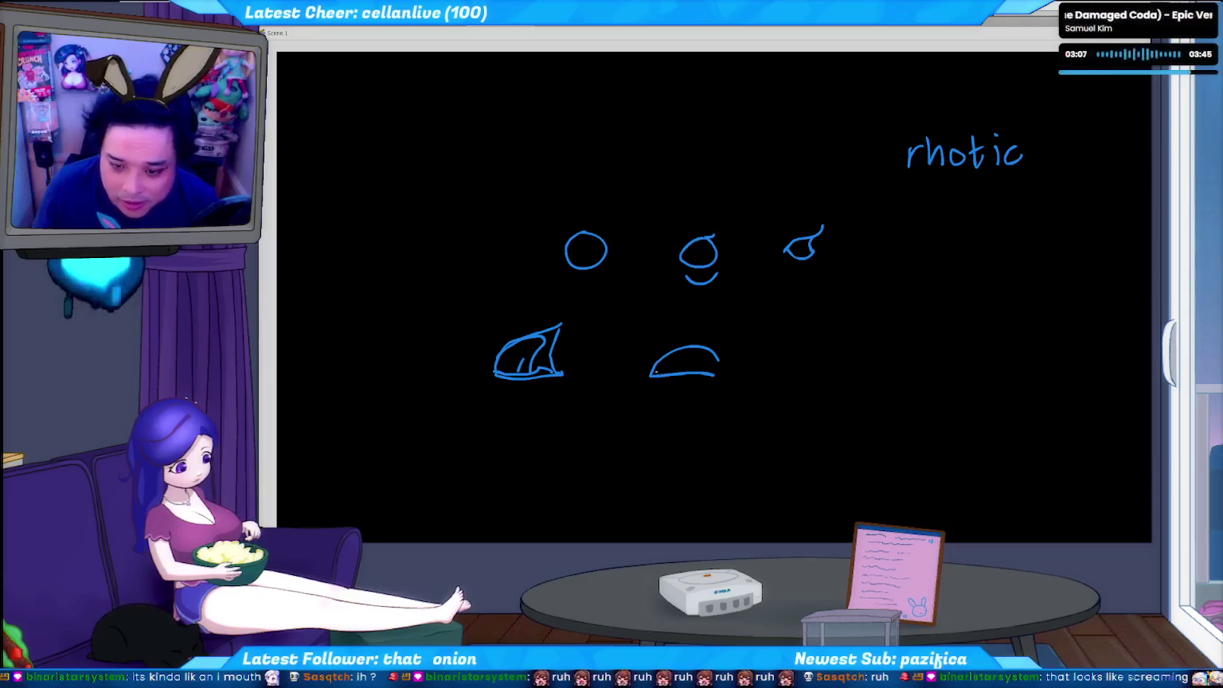
- Close the lower-right hump into a flat-bottomed dome mouth and try tongue strokes inside it
drag(658, 374, 691, 351)
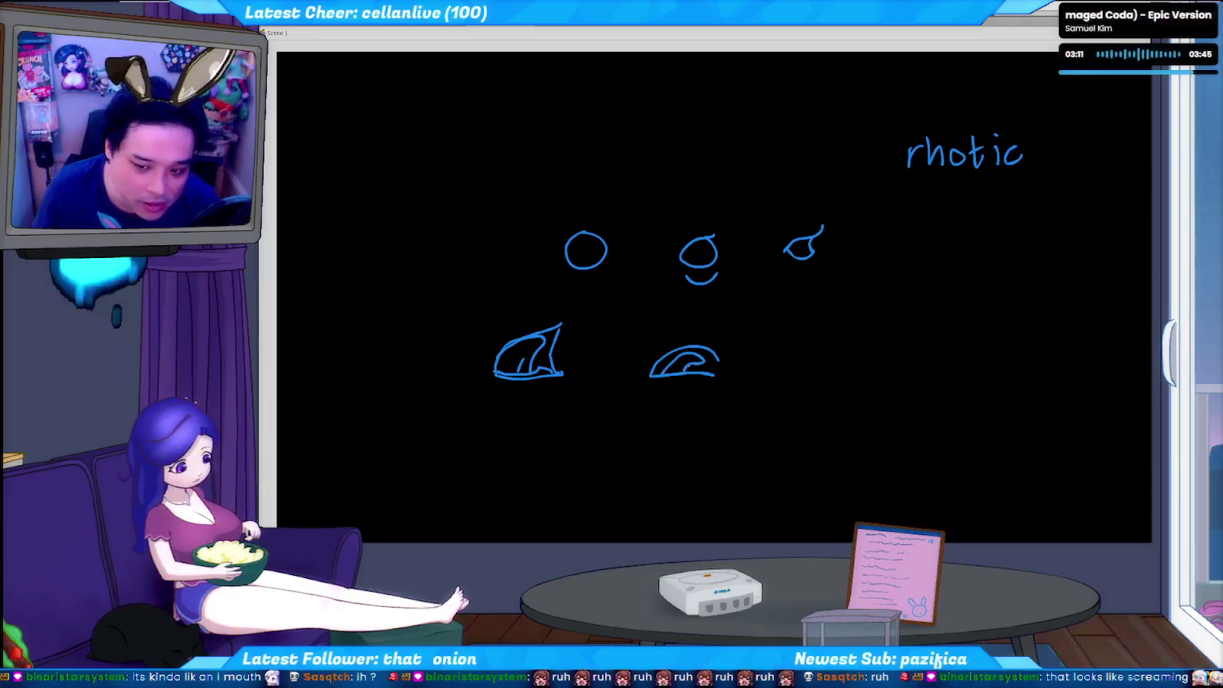
drag(664, 374, 680, 355)
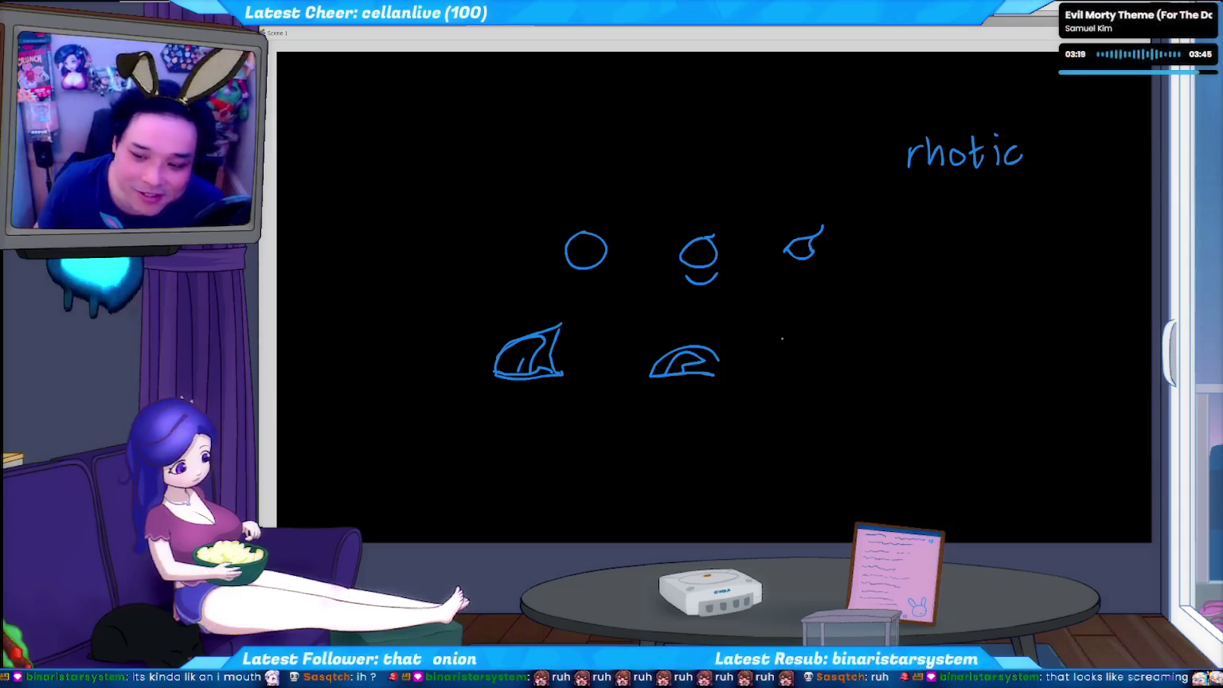
drag(837, 345, 866, 341)
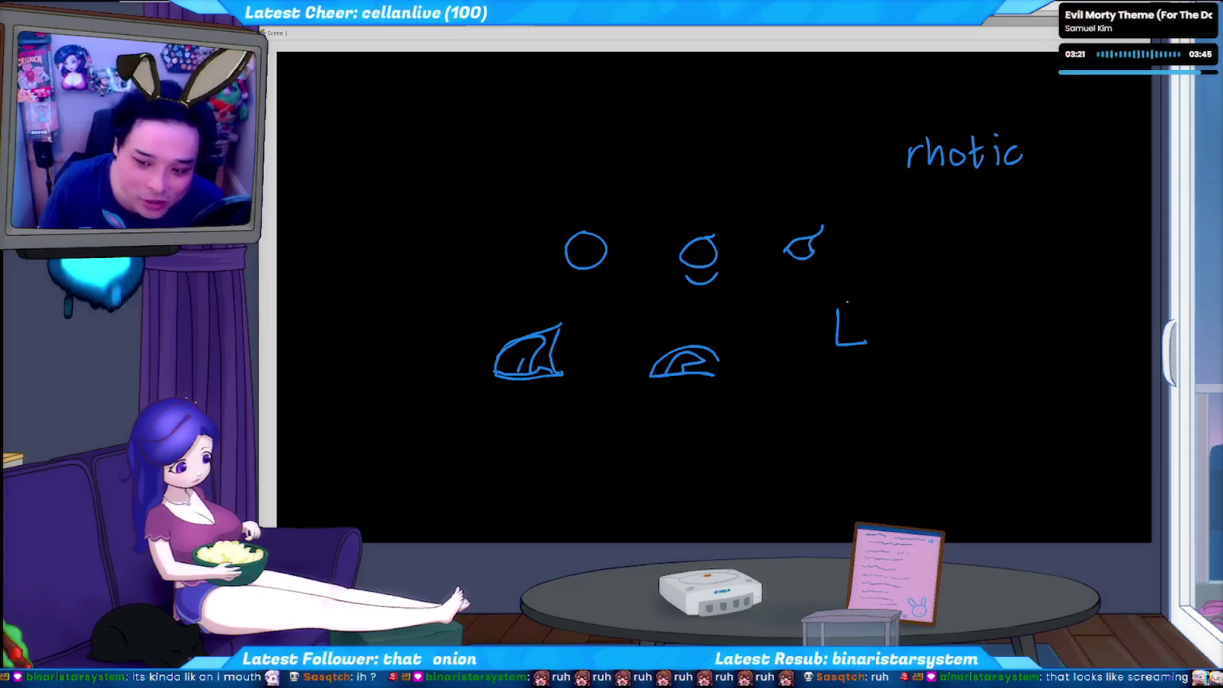
key(ctrl+z)
drag(671, 368, 694, 355)
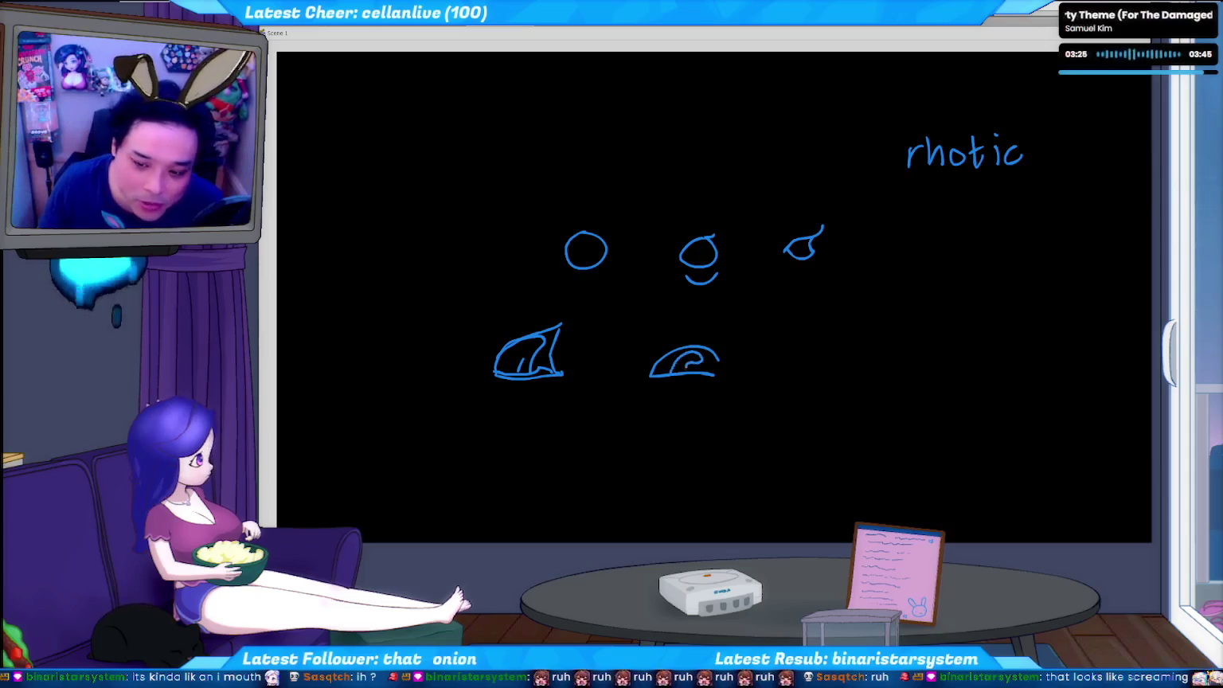
key(ctrl+z)
mouse_move(682, 366)
mouse_down()
mouse_move(708, 362)
mouse_move(687, 350)
mouse_up()
key(ctrl+z)
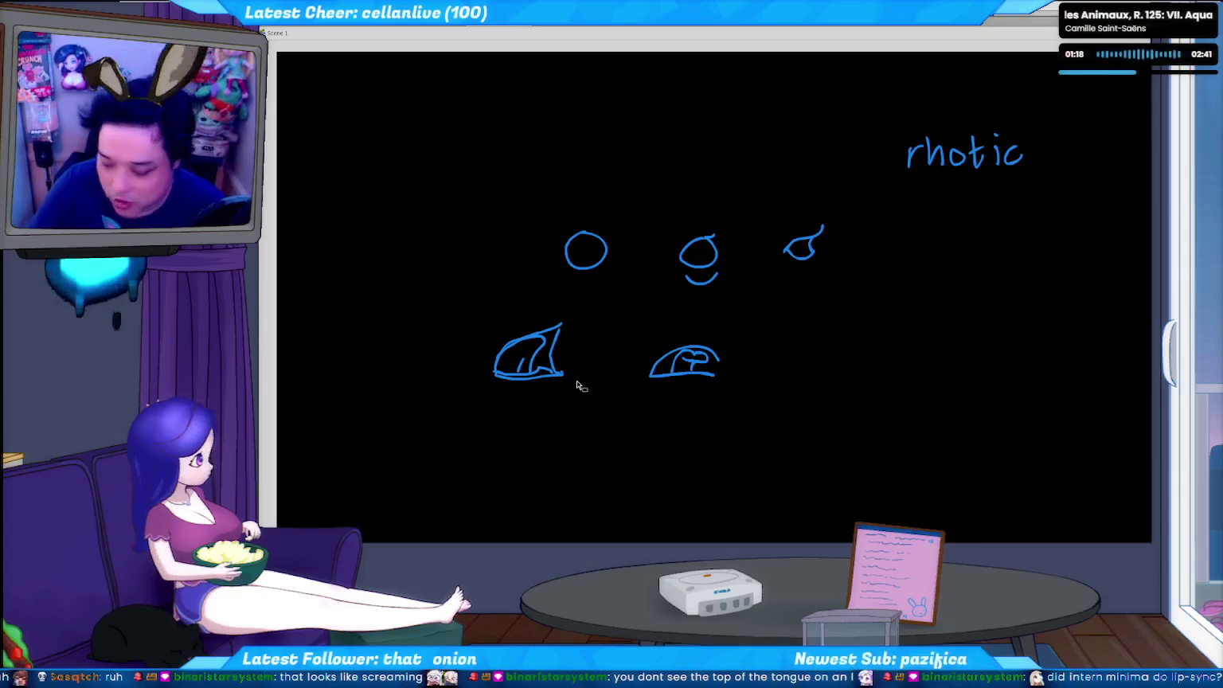
- Begin handwriting the word 'obvious' beneath 'rhotic' with the Brush tool
mouse_move(939, 287)
mouse_down()
mouse_move(993, 277)
mouse_move(998, 299)
mouse_move(1022, 285)
mouse_up()
- Finish 'obvious' and handwrite the digits 1 to 6 beneath it, undoing a stray stroke
drag(1035, 285, 1037, 300)
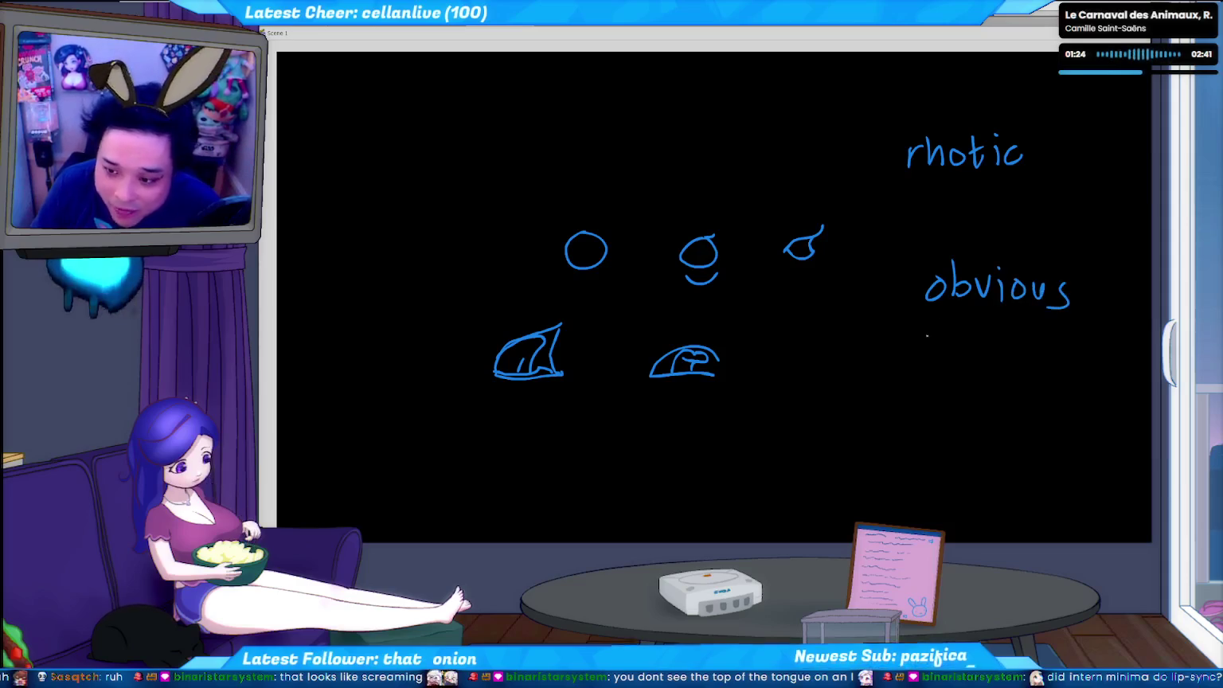
drag(928, 333, 925, 332)
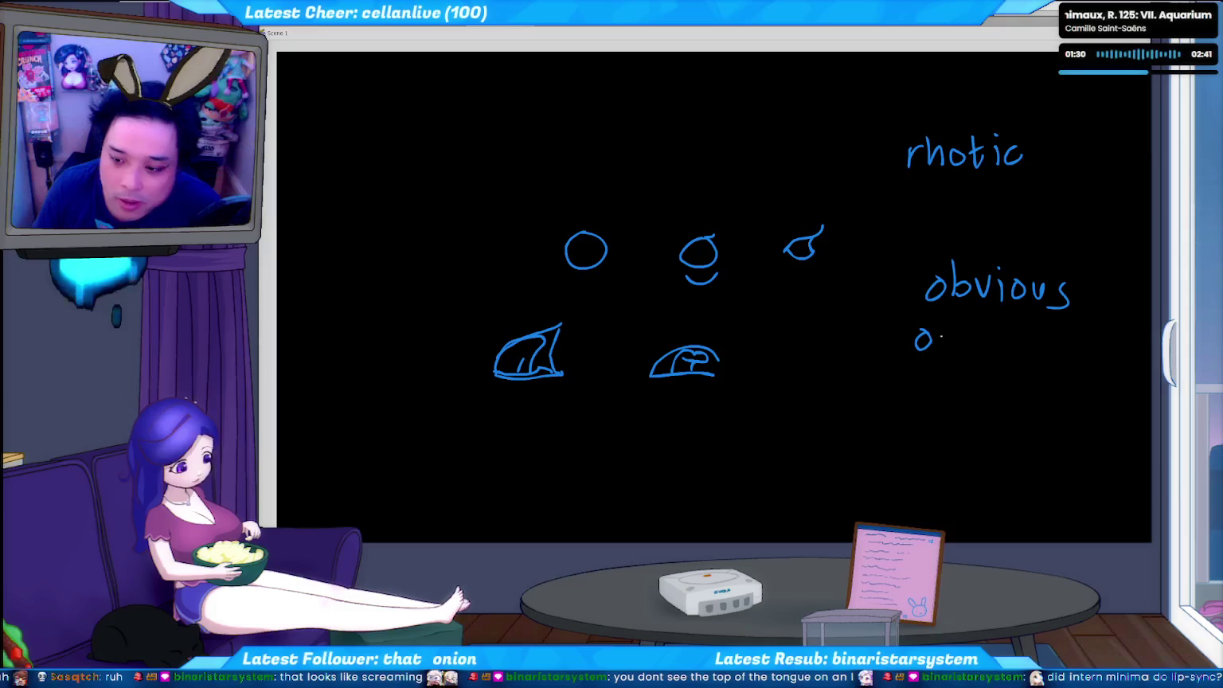
key(ctrl+z)
mouse_move(926, 320)
mouse_down()
mouse_move(926, 341)
mouse_move(991, 323)
mouse_up()
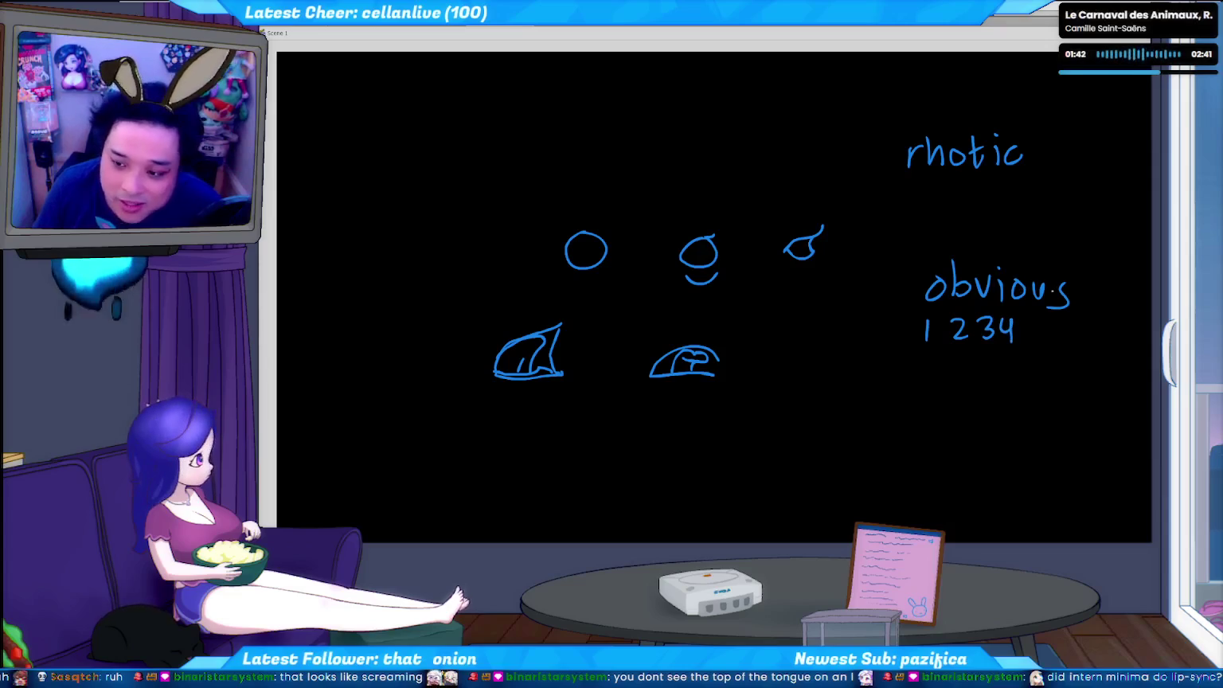
drag(1024, 325, 1032, 339)
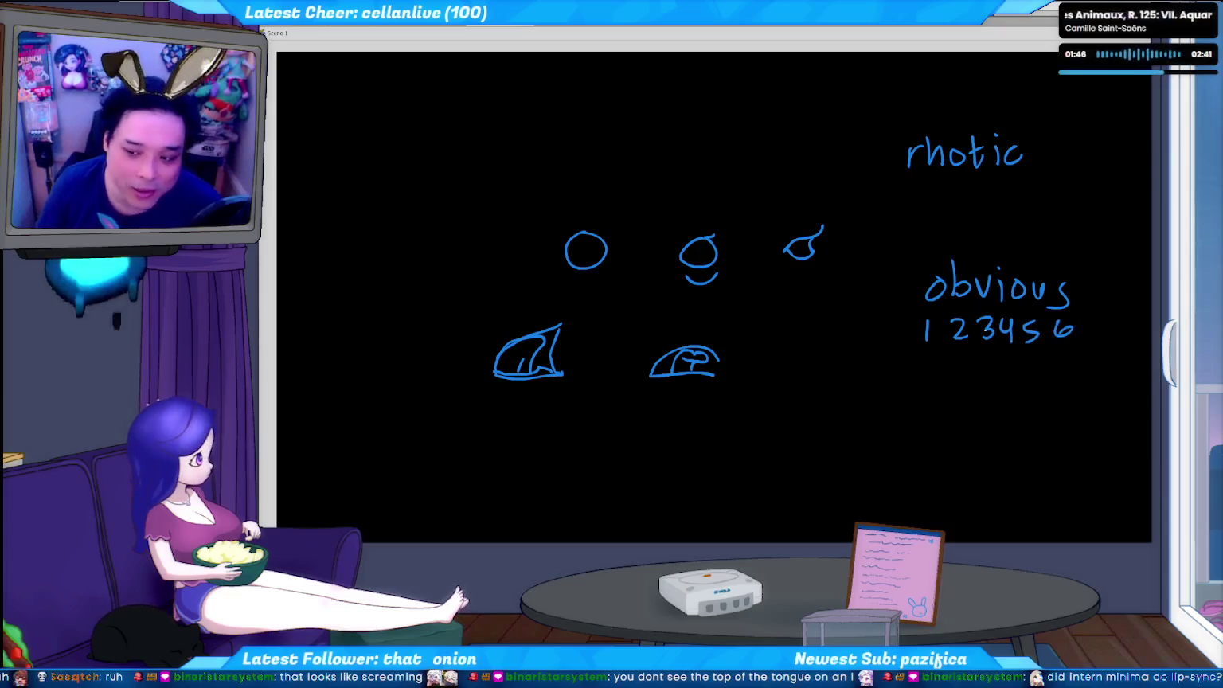
drag(990, 390, 873, 322)
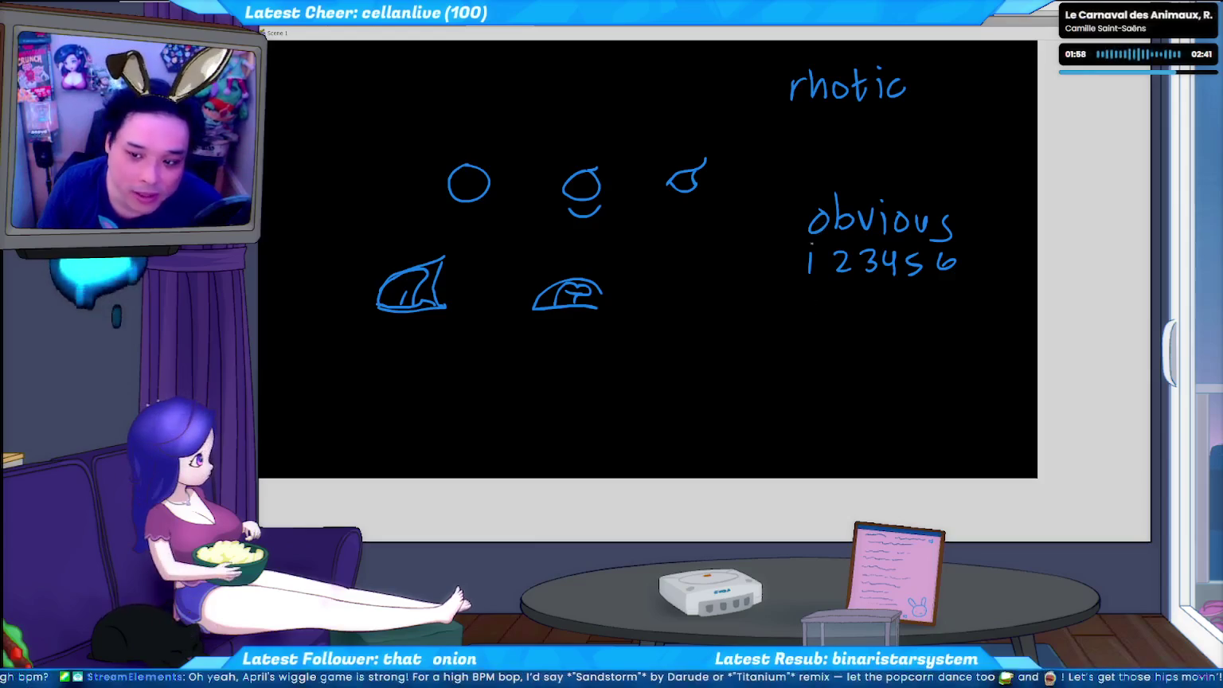
- Underline 'obvious' and handwrite 'AH' below the number row
mouse_move(794, 239)
mouse_down()
mouse_move(859, 237)
mouse_move(820, 204)
mouse_up()
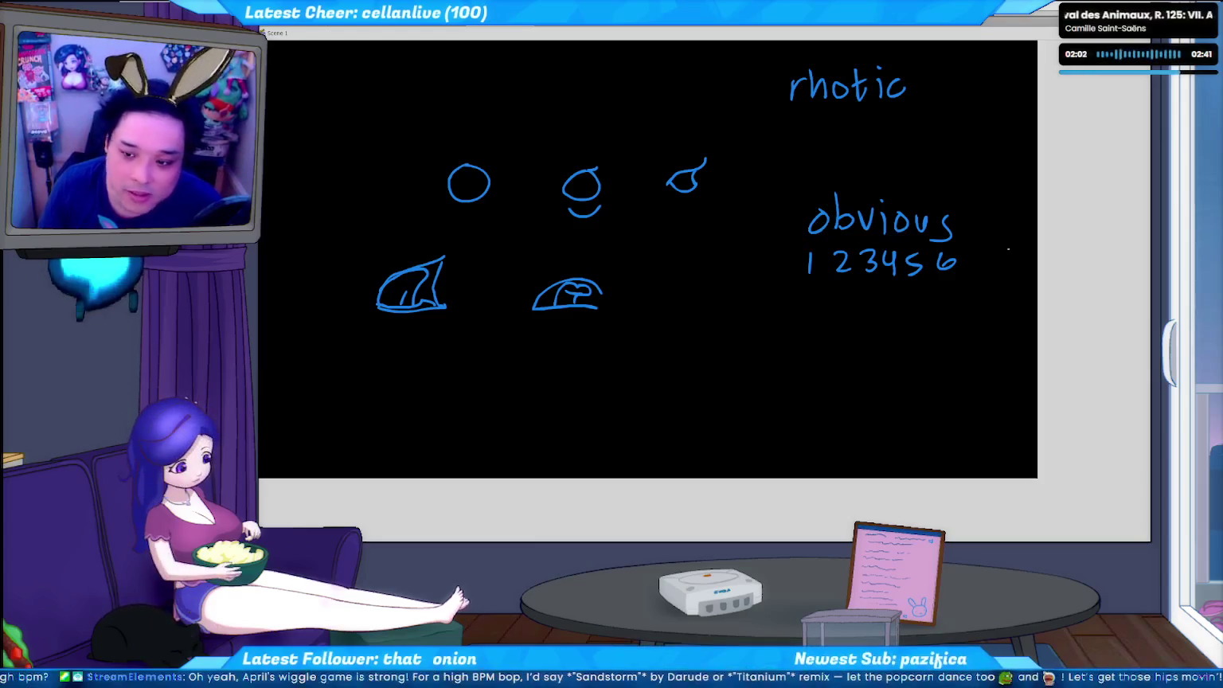
drag(959, 250, 804, 237)
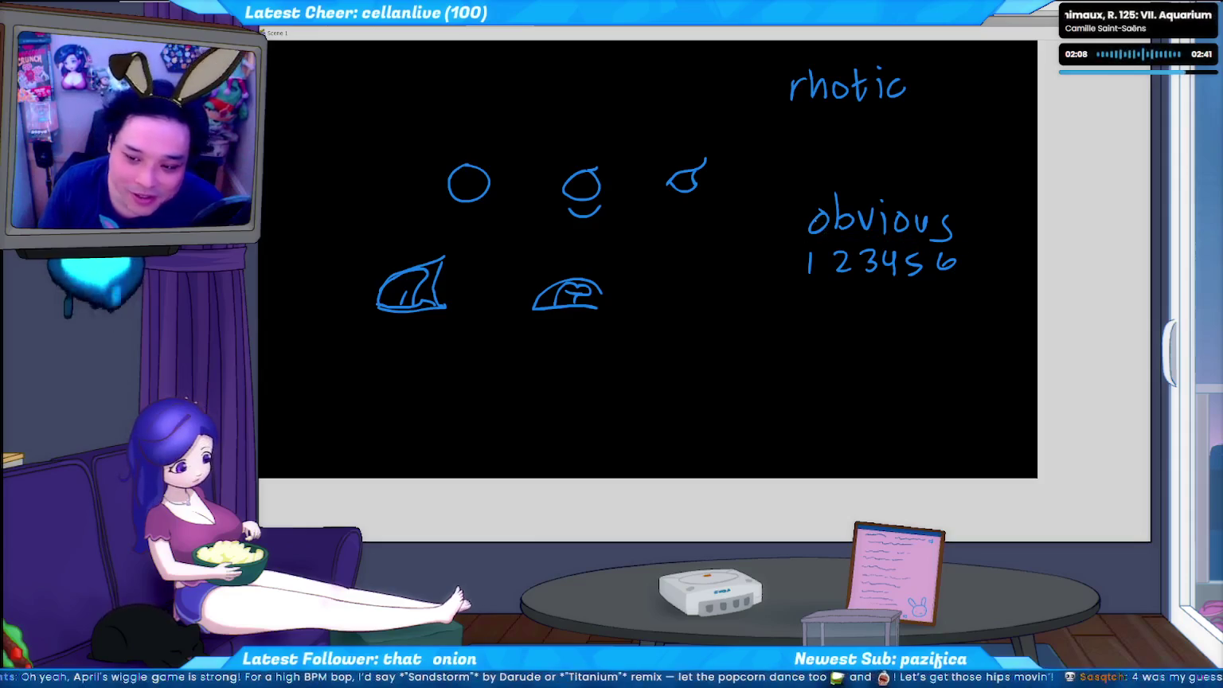
mouse_move(797, 334)
mouse_down()
mouse_move(808, 300)
mouse_move(820, 331)
mouse_up()
drag(801, 320, 816, 318)
mouse_move(827, 307)
mouse_down()
mouse_move(826, 327)
mouse_move(844, 317)
mouse_up()
mouse_move(843, 304)
mouse_down()
mouse_move(844, 327)
mouse_move(798, 316)
mouse_up()
key(ctrl+z)
key(ctrl+z)
key(ctrl+z)
key(ctrl+z)
key(ctrl+z)
key(ctrl+z)
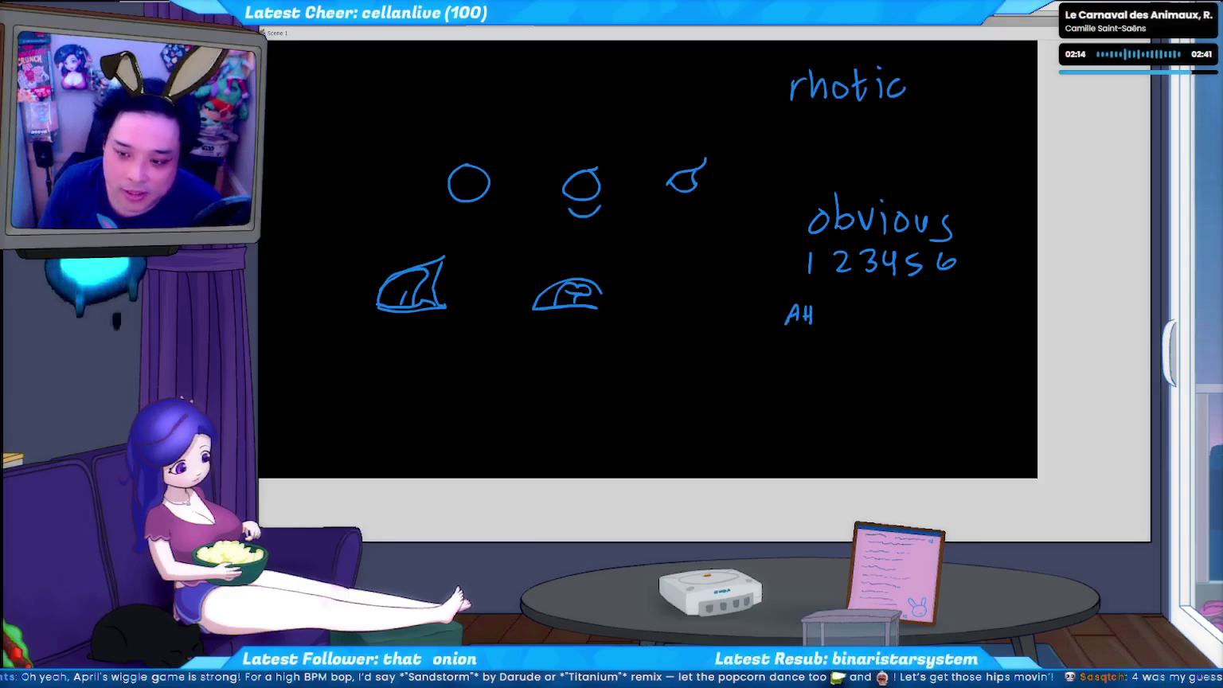
- Add the labels M, F, E and S/Z after AH, undoing stray strokes
drag(831, 307, 832, 322)
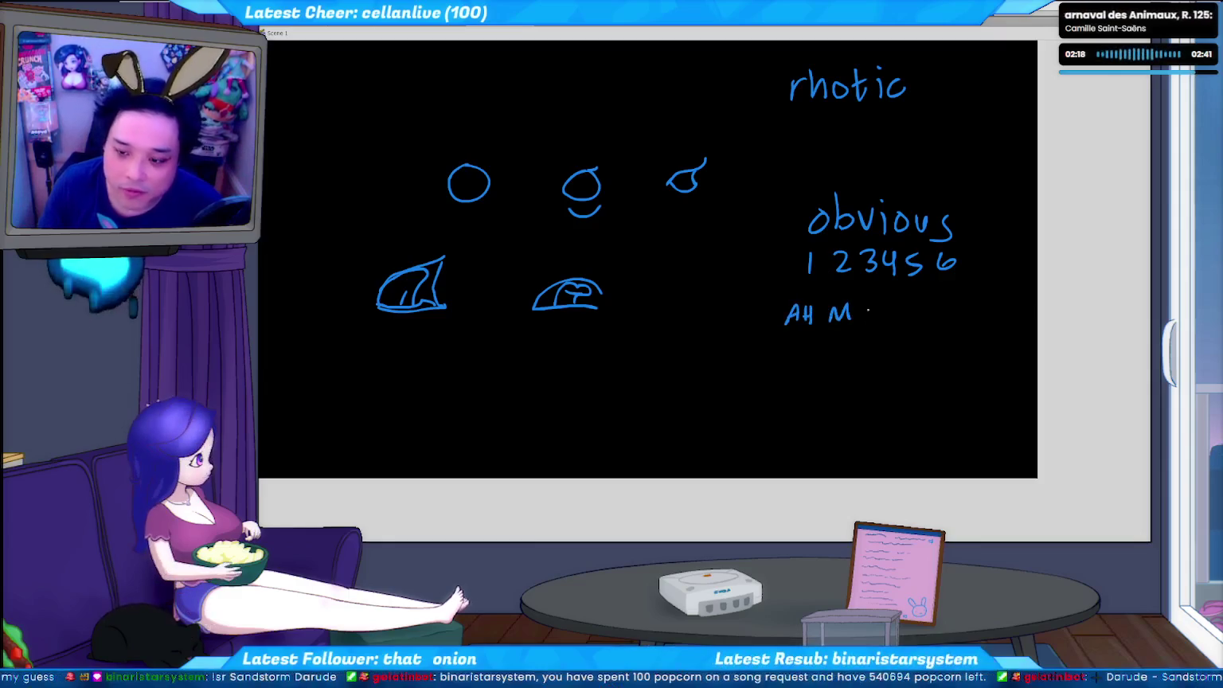
mouse_move(865, 303)
mouse_down()
mouse_move(865, 326)
mouse_move(878, 301)
mouse_up()
drag(865, 314, 875, 313)
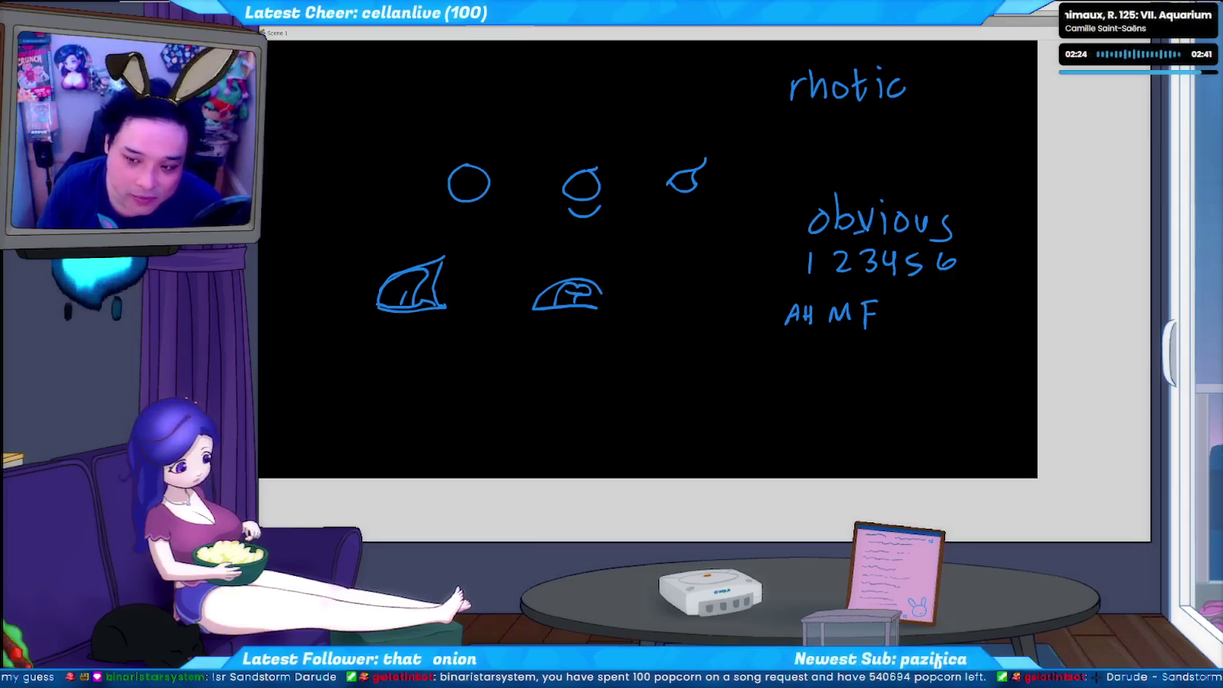
key(ctrl+z)
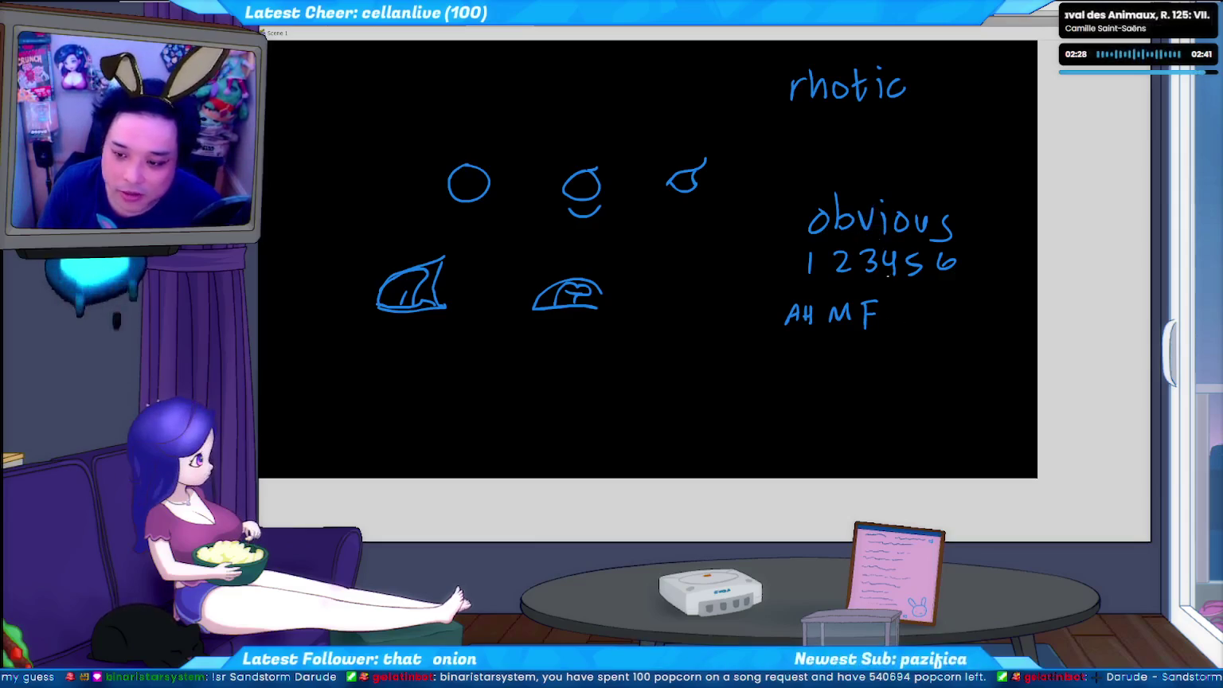
drag(915, 199, 908, 201)
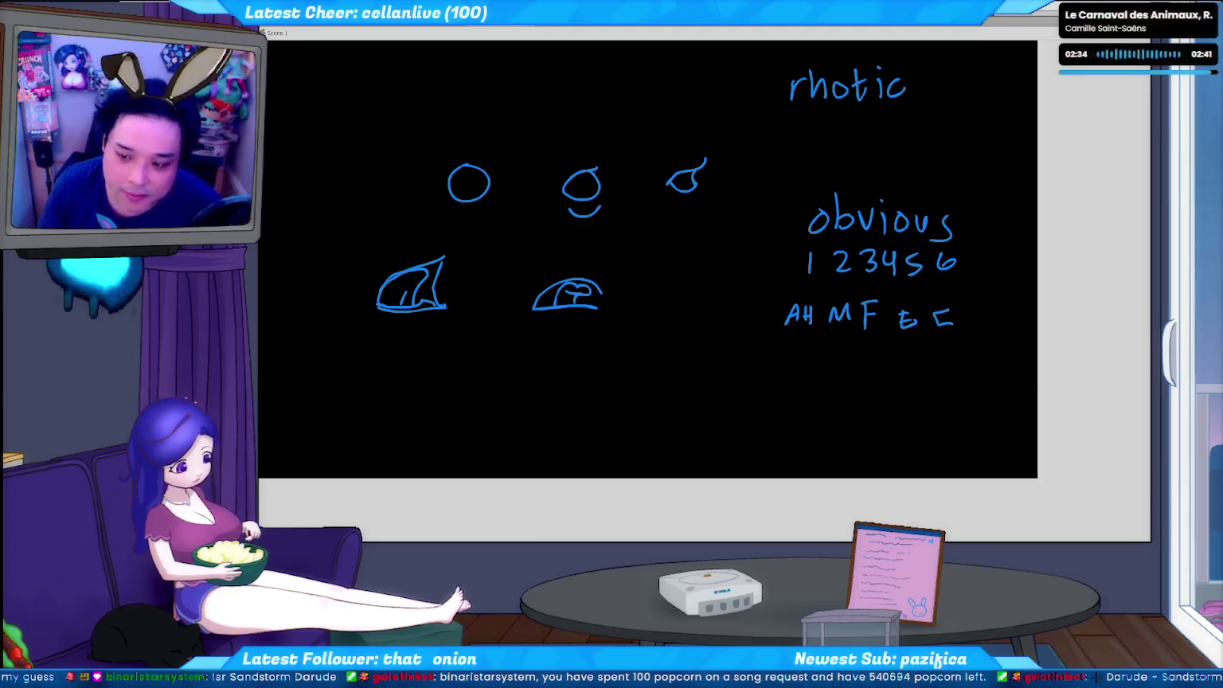
key(ctrl+z)
mouse_move(950, 309)
mouse_down()
mouse_move(938, 328)
mouse_move(974, 313)
mouse_move(984, 327)
mouse_up()
drag(770, 340, 794, 340)
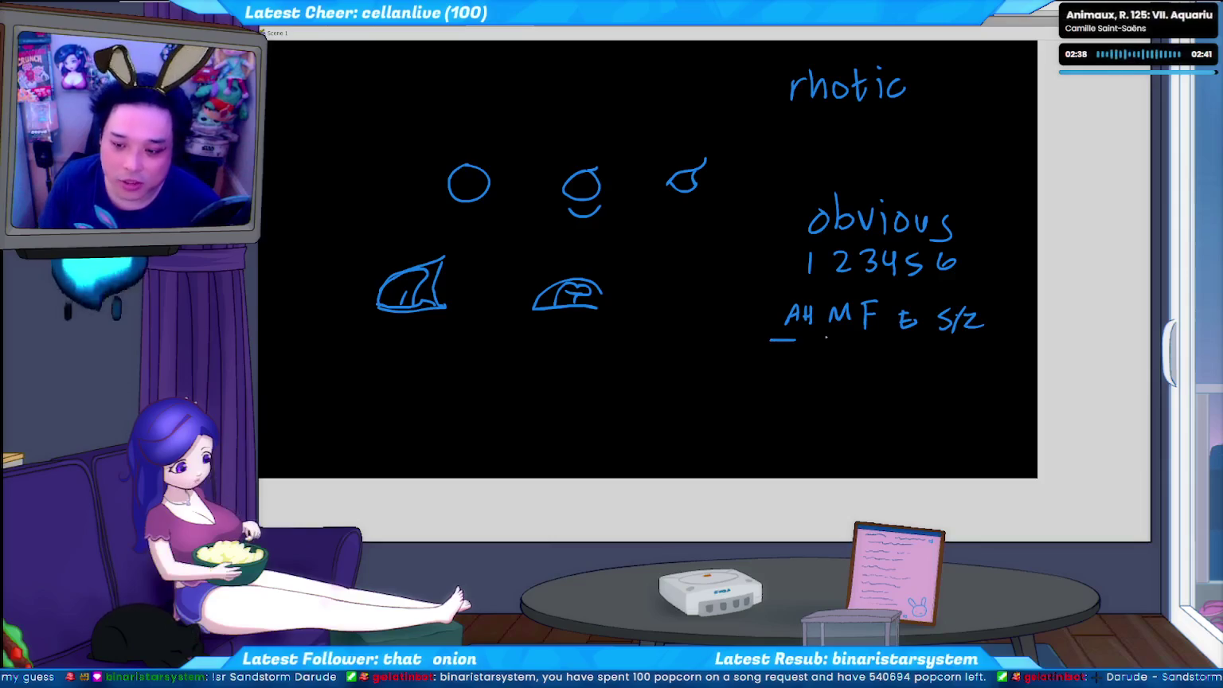